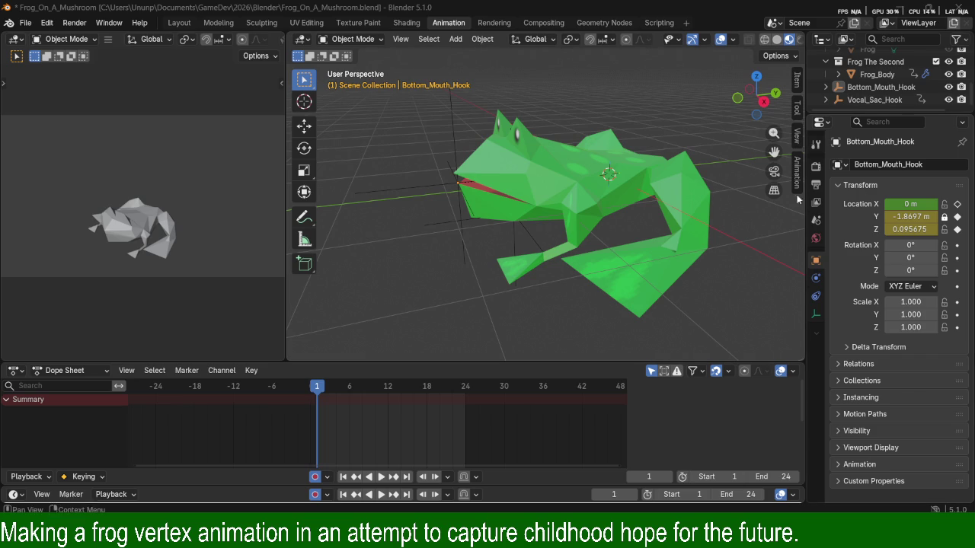
Select Frog_Body and orbit to a low side view to inspect its mouth and vocal-sac hooks.
mouse_move(543, 175)
middle_down()
mouse_move(579, 152)
mouse_move(623, 204)
mouse_move(574, 213)
mouse_move(650, 221)
middle_up()
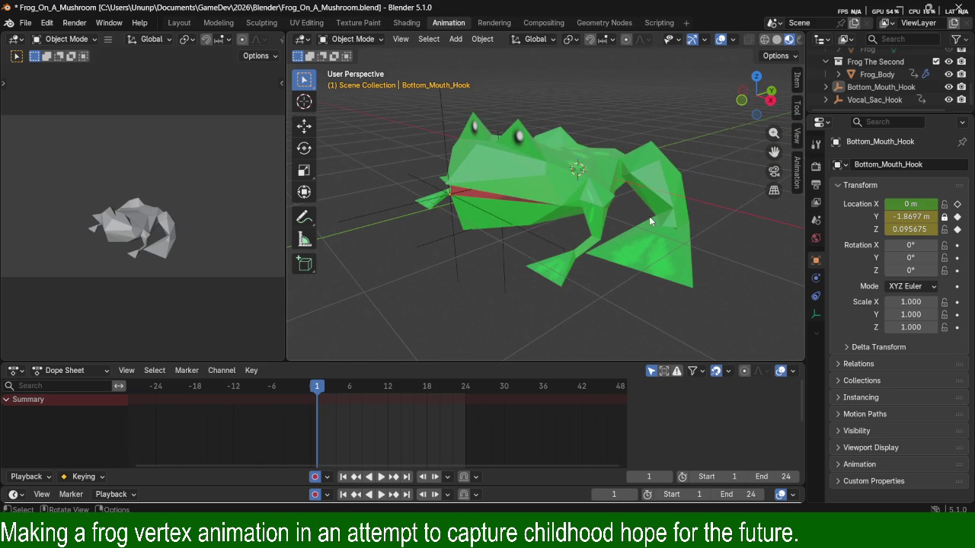
click(625, 172)
mouse_move(624, 175)
middle_down()
mouse_move(615, 147)
mouse_move(617, 183)
mouse_move(594, 201)
mouse_move(539, 217)
mouse_move(570, 209)
mouse_move(605, 177)
mouse_move(593, 184)
mouse_move(511, 160)
middle_up()
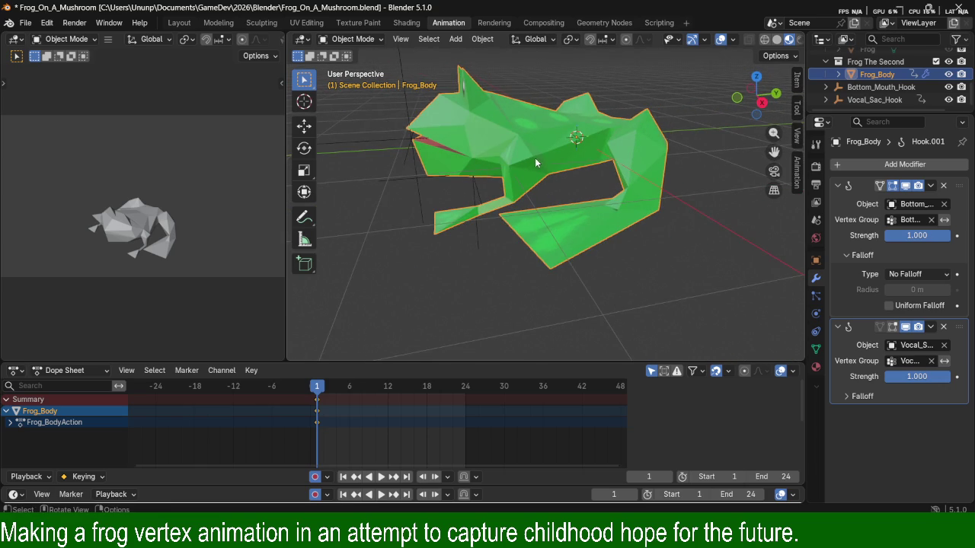
mouse_move(564, 127)
middle_down()
mouse_move(472, 192)
mouse_move(454, 238)
middle_up()
click(481, 240)
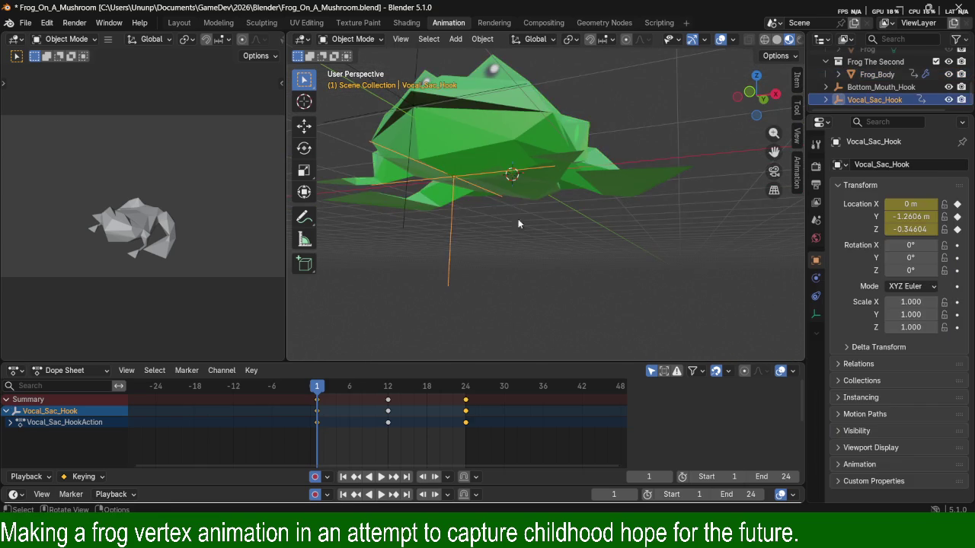
key(g)
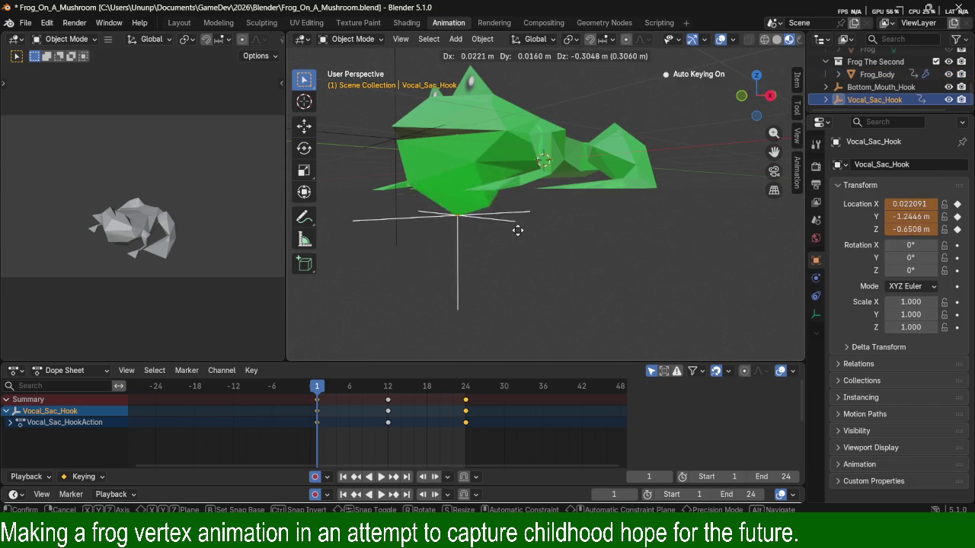
key(Escape)
mouse_move(516, 218)
middle_down()
mouse_move(597, 222)
mouse_move(562, 217)
mouse_move(586, 207)
mouse_move(491, 277)
mouse_move(683, 243)
mouse_move(574, 232)
mouse_move(643, 253)
middle_up()
mouse_move(646, 210)
middle_down()
mouse_move(648, 197)
mouse_move(571, 214)
mouse_move(587, 207)
middle_up()
middle_drag(536, 253, 575, 228)
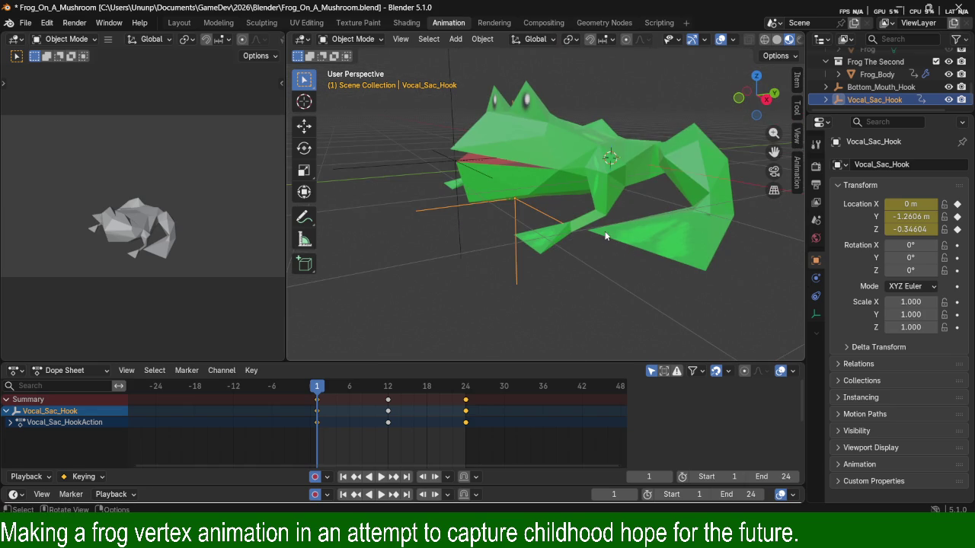
click(535, 287)
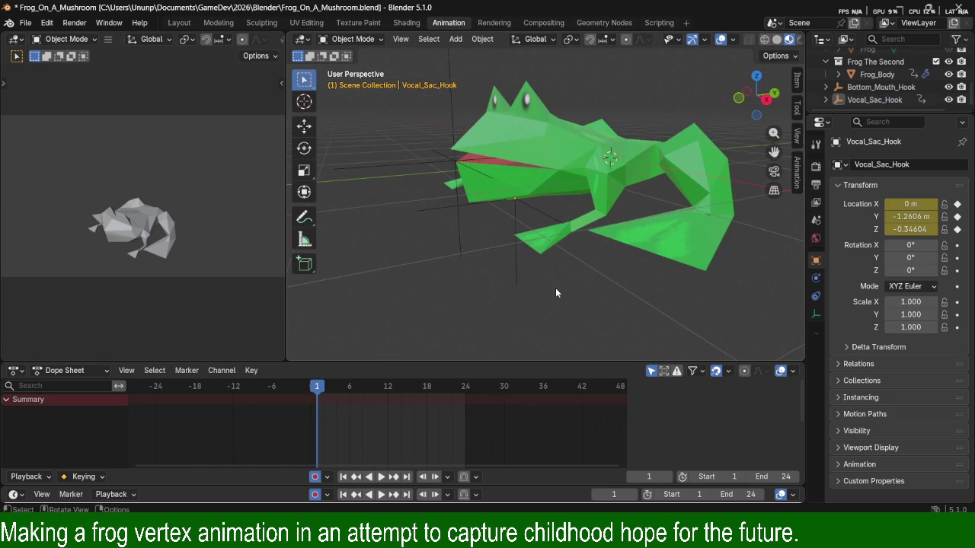
key(shift+a)
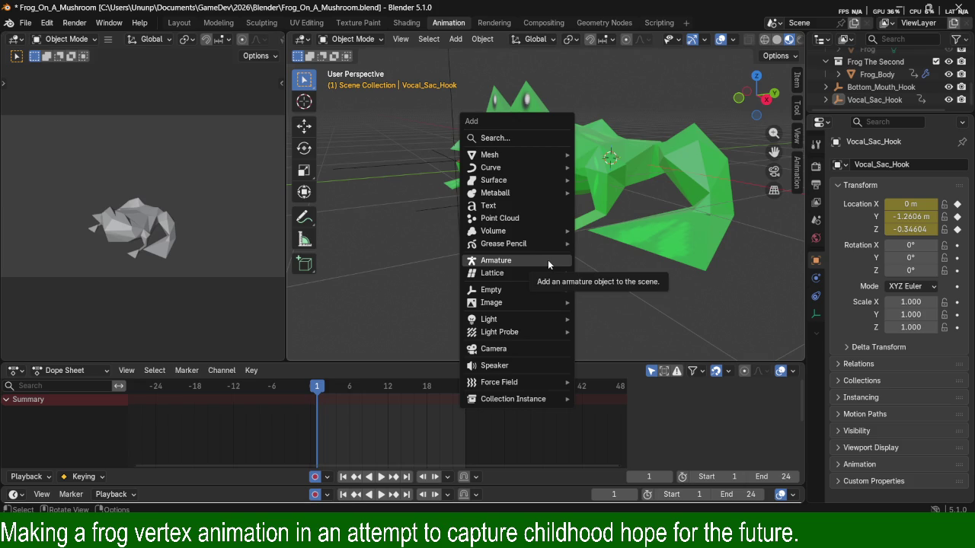
Add a single-bone armature at the origin and zoom in on the frog.
click(548, 262)
mouse_move(548, 262)
middle_down()
mouse_move(675, 155)
mouse_move(613, 186)
middle_up()
scroll(612, 198, up, 5)
scroll(678, 176, down, 4)
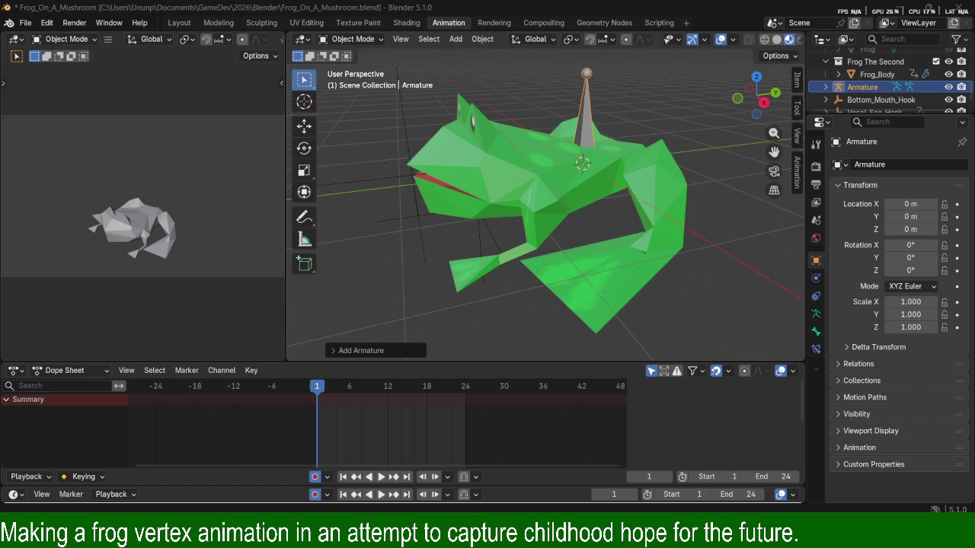
Switch to the Blender 5.1 Manual in the browser and scroll to the page top.
key(alt+Tab)
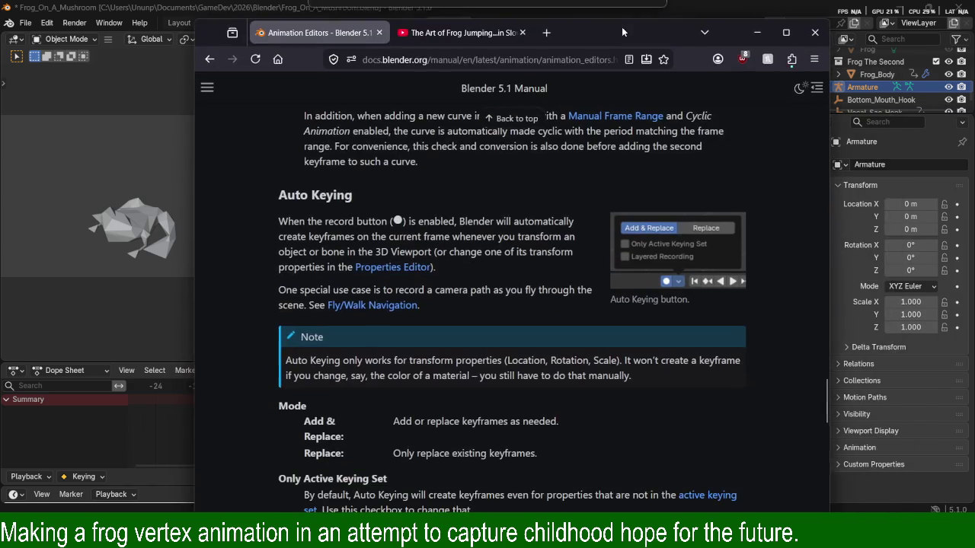
scroll(498, 207, up, 5)
scroll(498, 207, up, 5)
scroll(511, 221, up, 5)
scroll(525, 240, up, 5)
scroll(525, 242, up, 5)
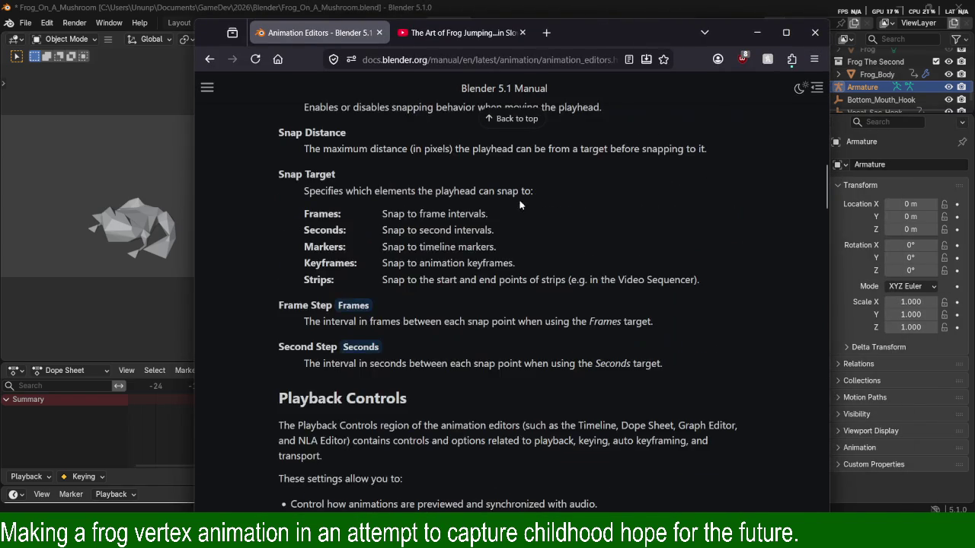
scroll(534, 206, up, 5)
Search the manual for 'armature', correcting the misspelled first attempt.
click(207, 88)
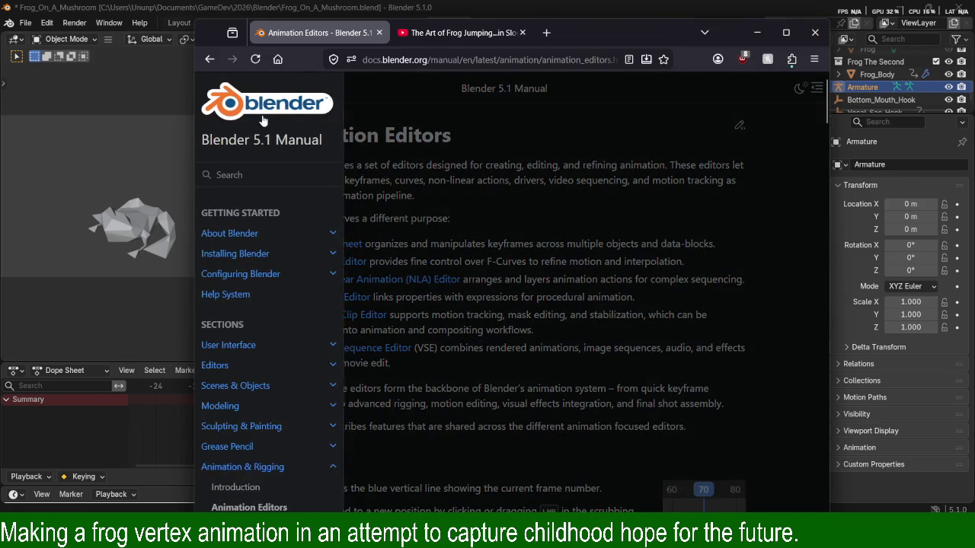
click(242, 178)
text(ramatir)
key(BackSpace)
key(BackSpace)
key(BackSpace)
key(BackSpace)
key(BackSpace)
key(BackSpace)
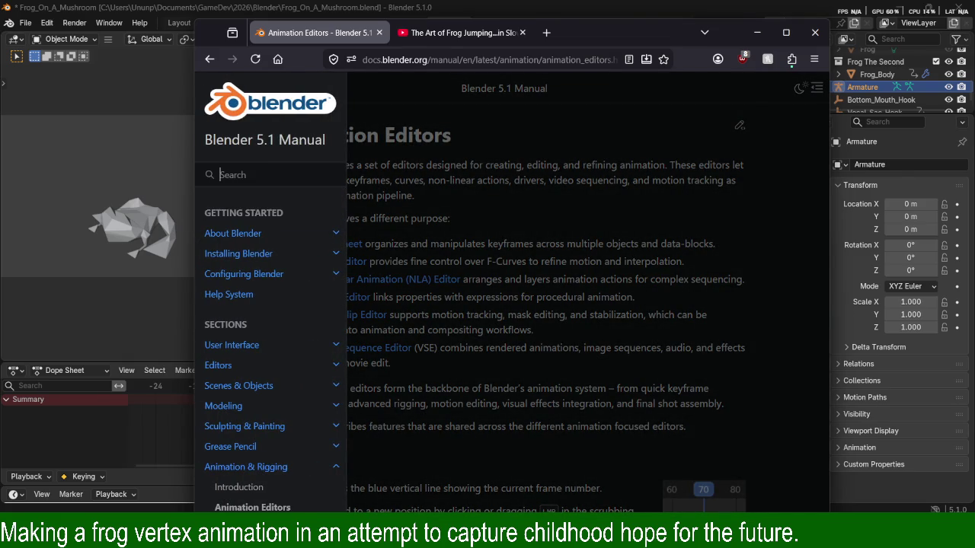
text(arma)
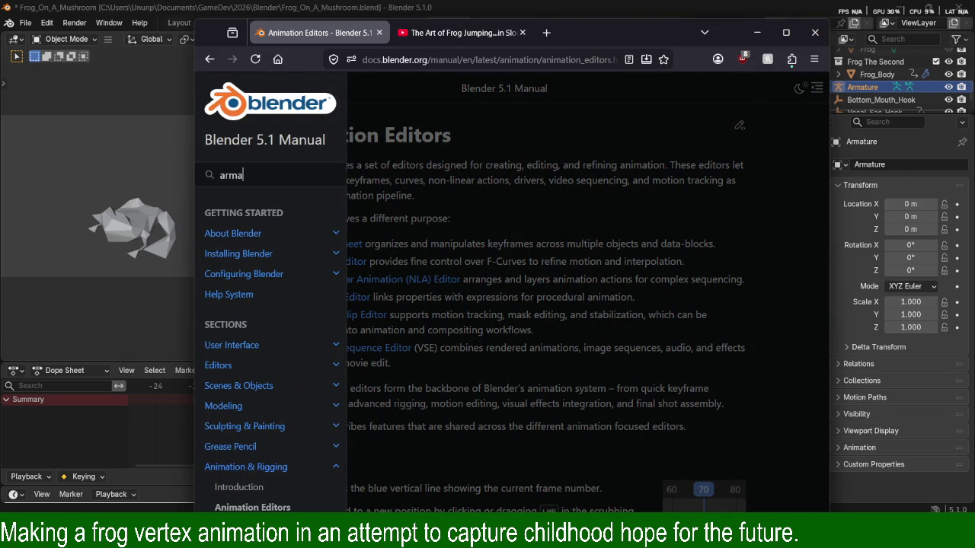
text(ture)
key(Return)
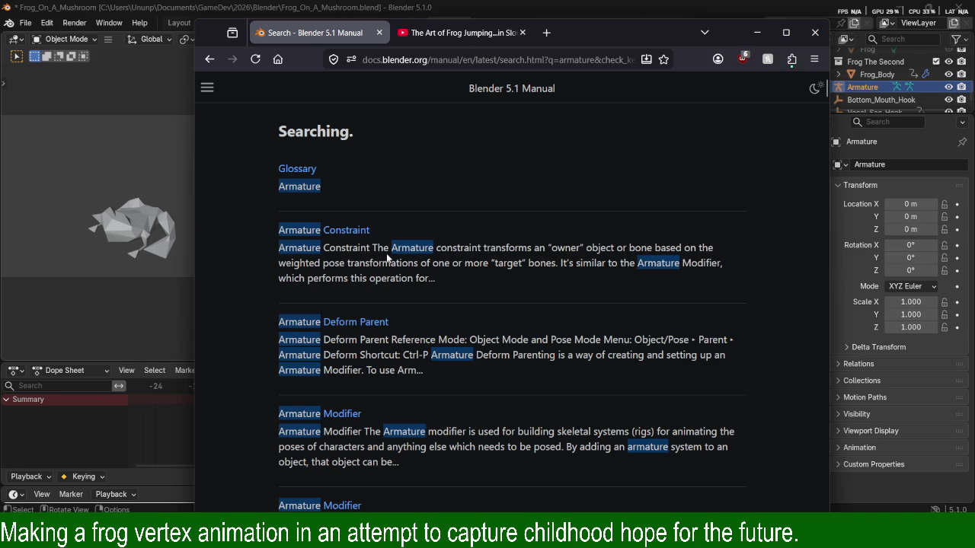
Open the Armatures result, then its Introduction page at Your First Armature.
scroll(366, 274, down, 2)
scroll(366, 272, down, 3)
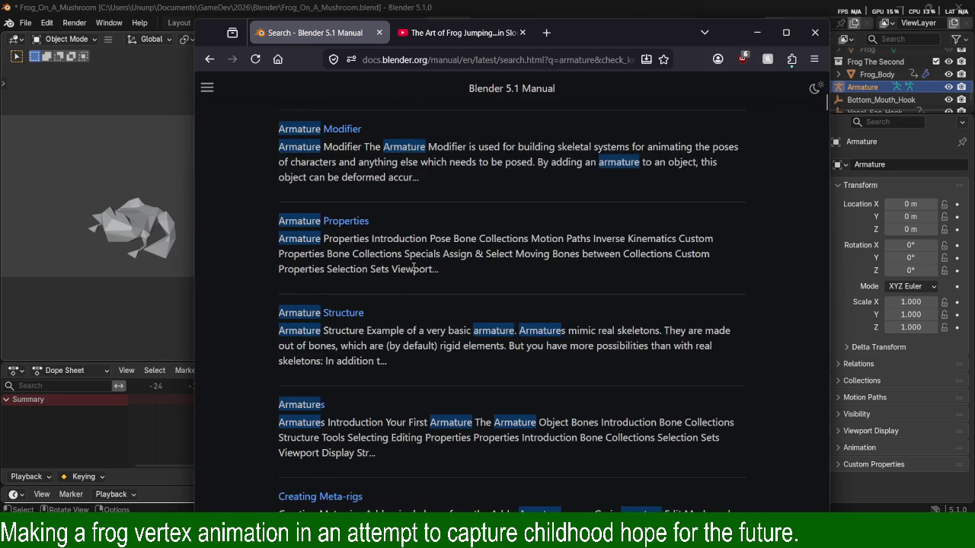
scroll(408, 262, down, 2)
click(296, 272)
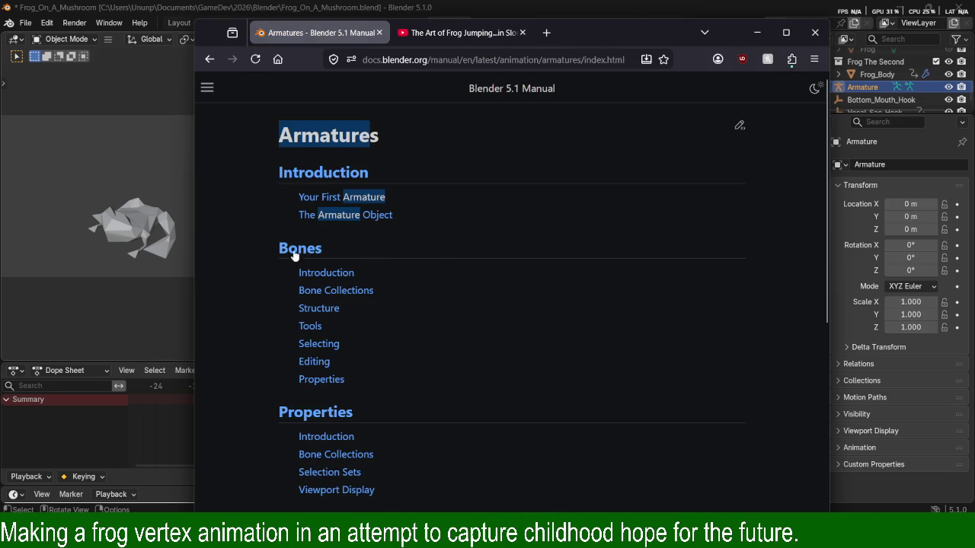
scroll(565, 238, down, 6)
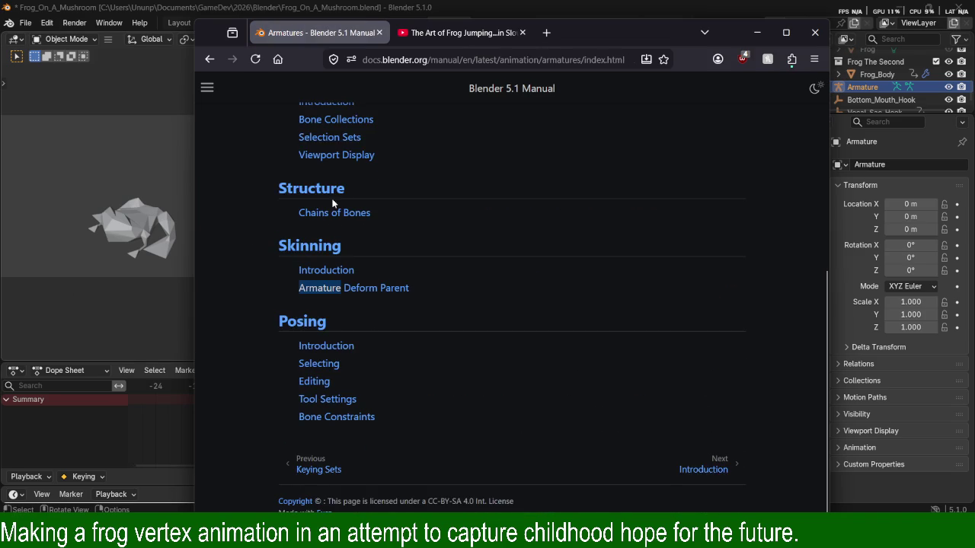
scroll(565, 238, up, 6)
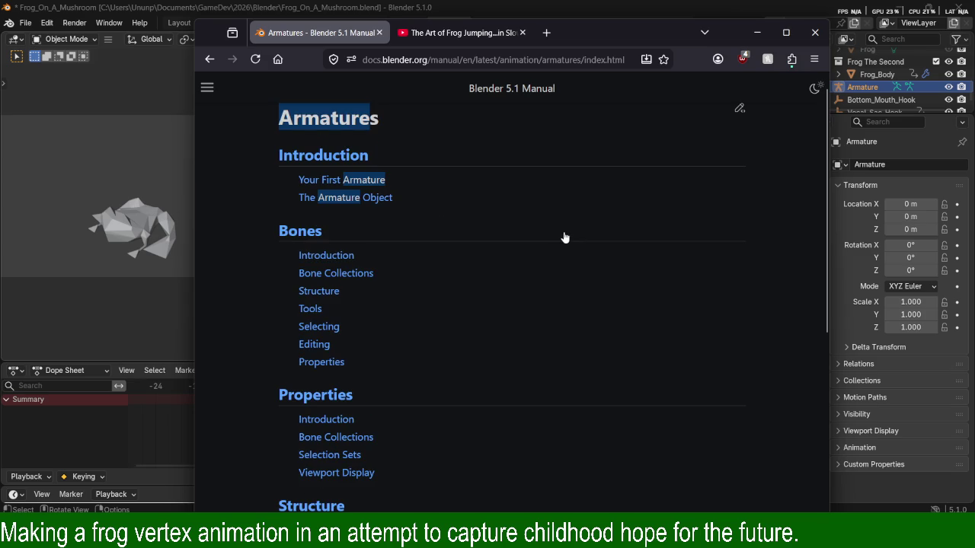
click(329, 180)
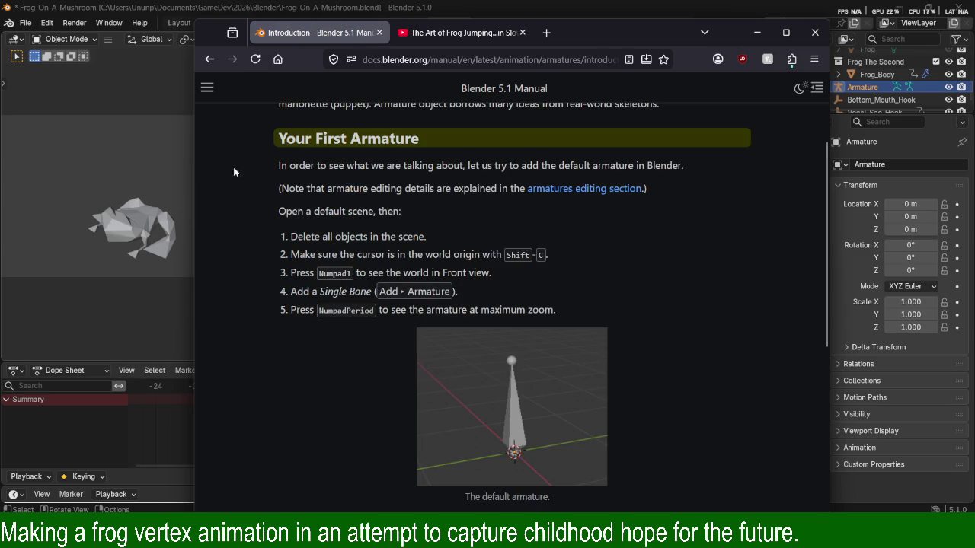
drag(289, 166, 680, 167)
drag(281, 188, 479, 191)
click(479, 191)
drag(282, 188, 427, 188)
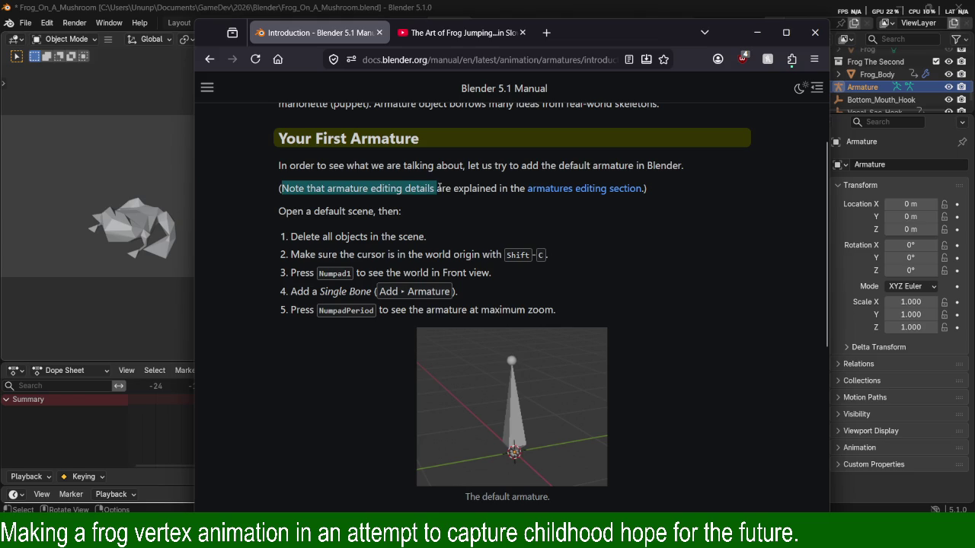
drag(427, 188, 483, 196)
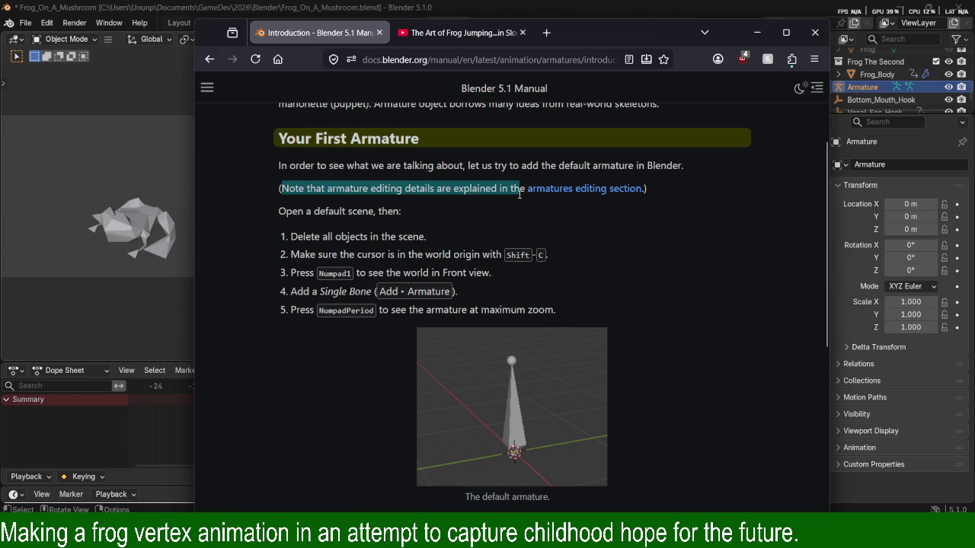
drag(285, 211, 429, 236)
drag(305, 255, 544, 254)
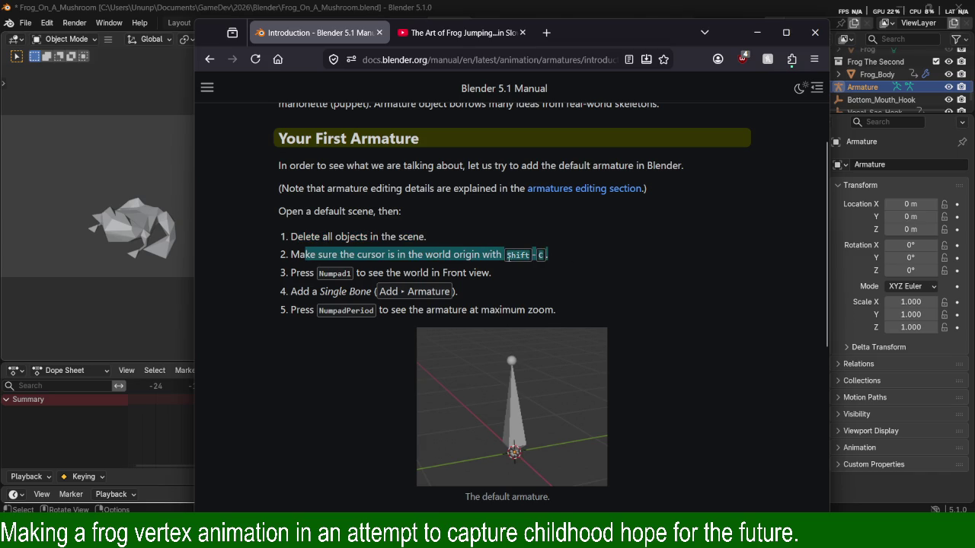
drag(295, 273, 521, 273)
drag(302, 292, 499, 294)
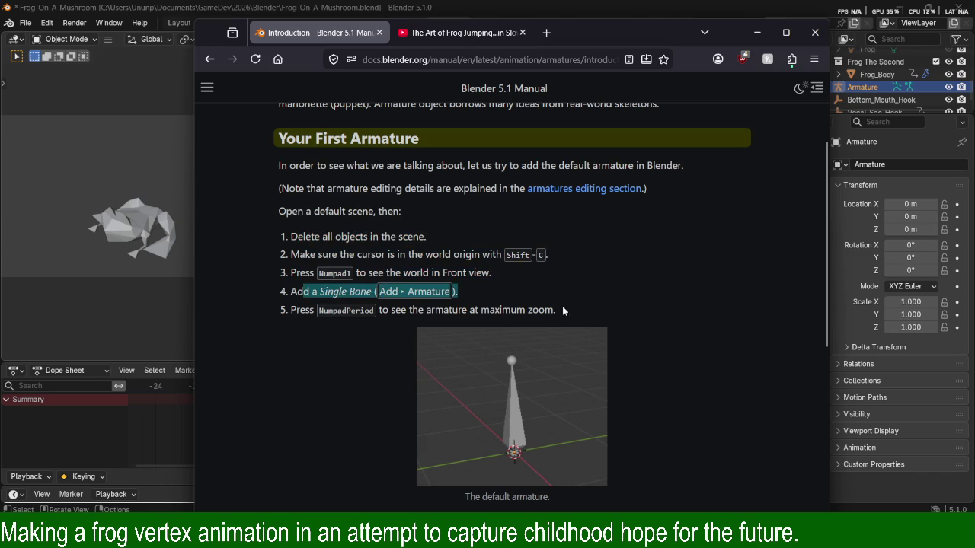
drag(550, 307, 320, 310)
scroll(569, 300, down, 5)
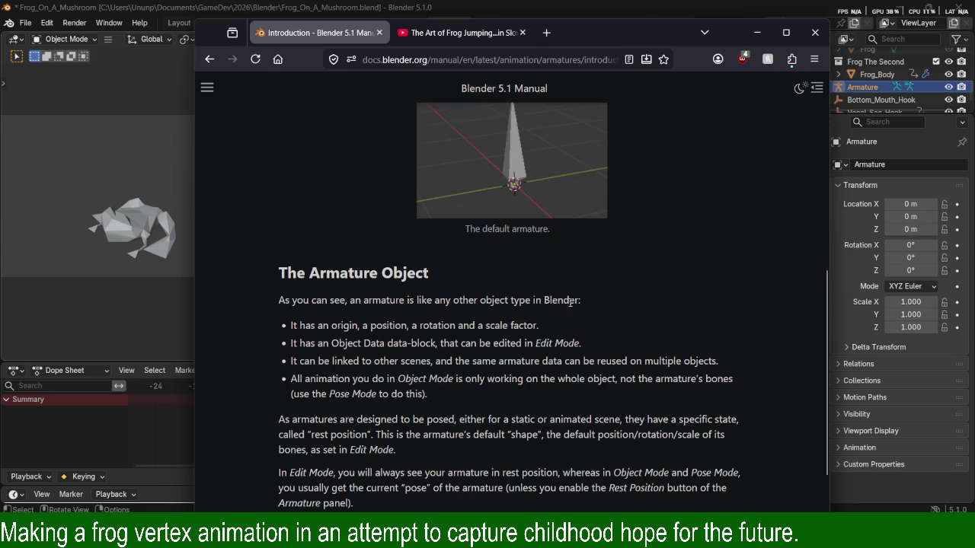
scroll(371, 283, down, 3)
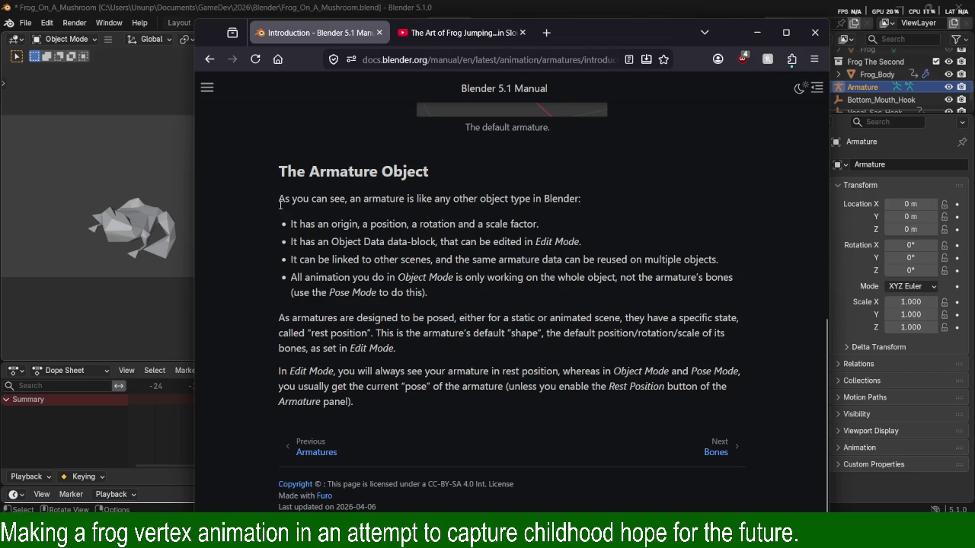
drag(297, 172, 326, 172)
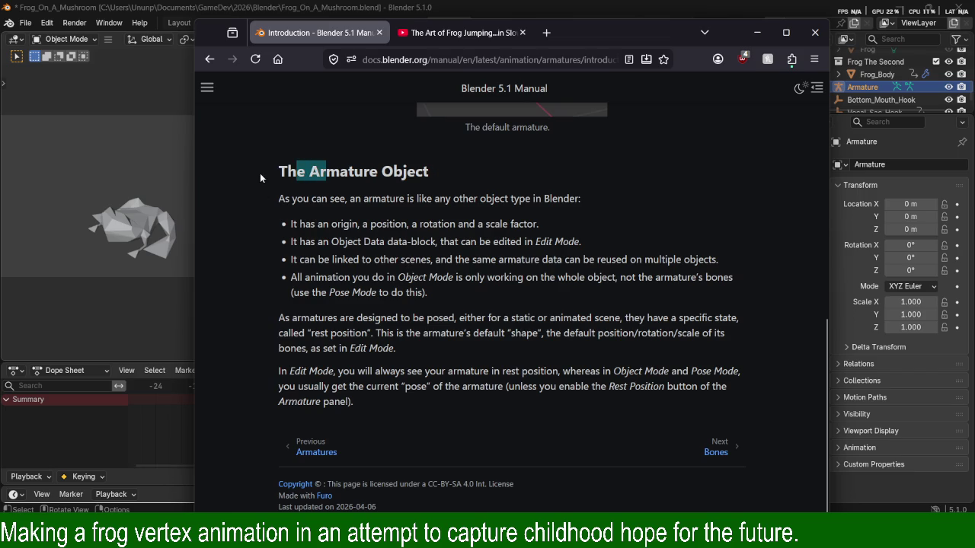
drag(280, 198, 571, 200)
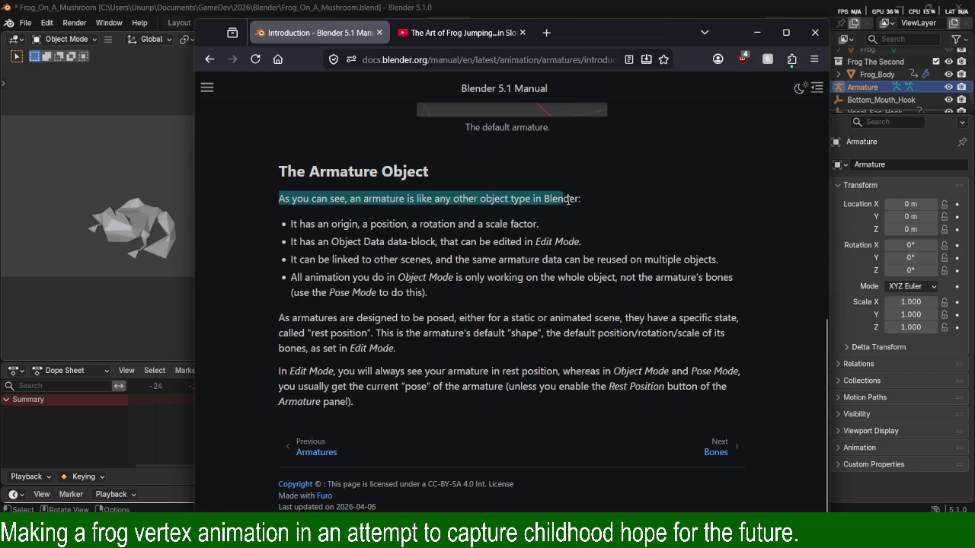
drag(570, 195, 565, 200)
click(381, 221)
drag(411, 224, 450, 227)
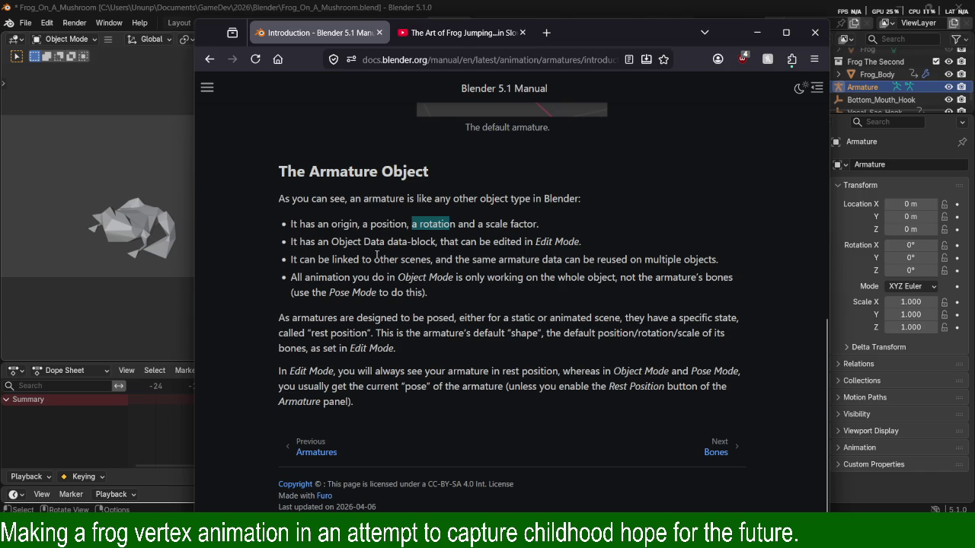
mouse_move(362, 242)
mouse_down()
mouse_move(429, 252)
mouse_move(523, 241)
mouse_up()
click(474, 249)
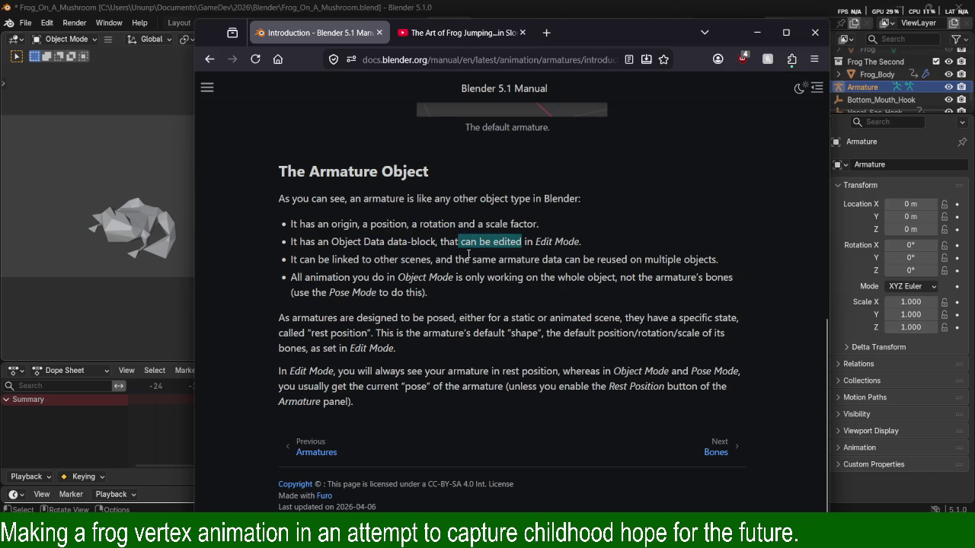
mouse_move(299, 260)
mouse_down()
mouse_move(456, 275)
mouse_move(472, 263)
mouse_move(714, 263)
mouse_up()
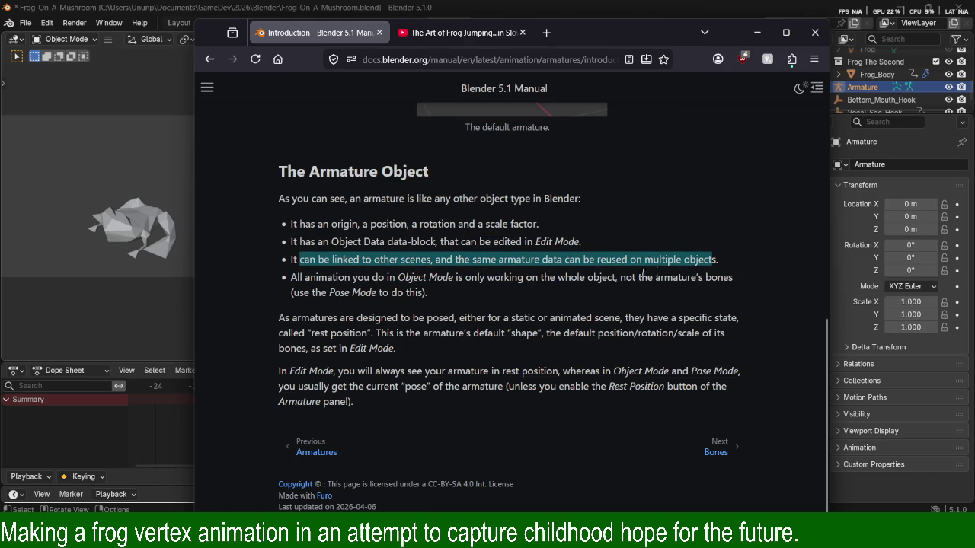
mouse_move(311, 280)
mouse_down()
mouse_move(543, 283)
mouse_move(442, 294)
mouse_move(615, 279)
mouse_up()
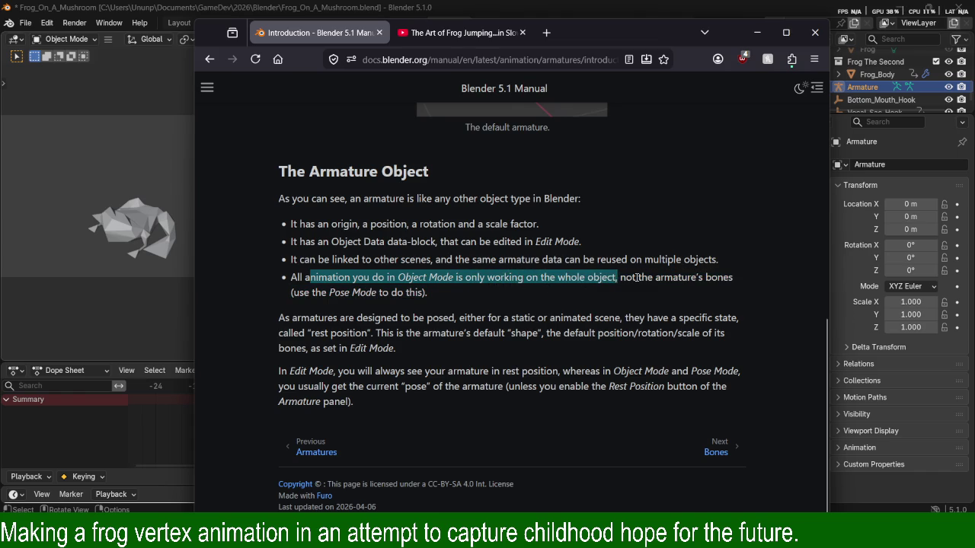
click(401, 272)
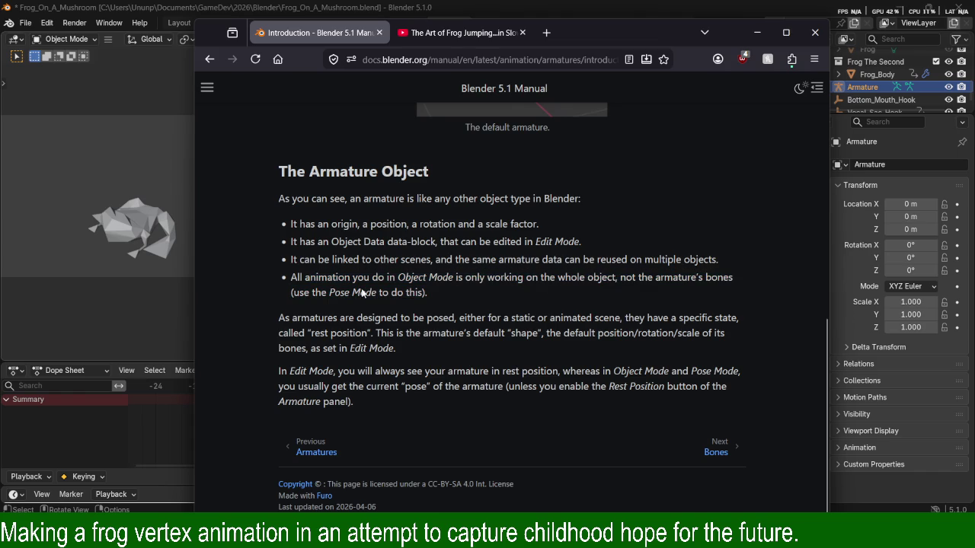
mouse_move(284, 316)
mouse_down()
mouse_move(494, 314)
mouse_move(341, 318)
mouse_move(442, 332)
mouse_move(448, 317)
mouse_move(678, 319)
mouse_up()
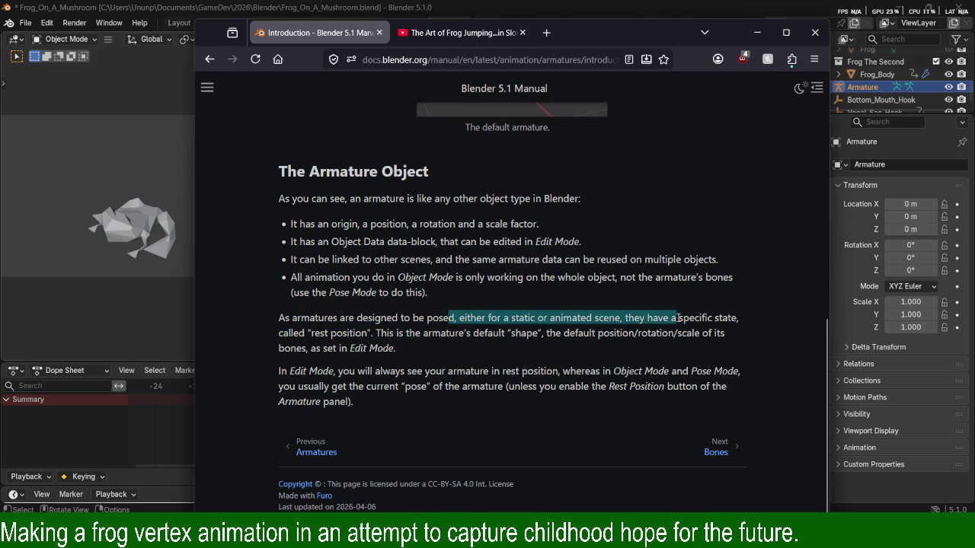
mouse_move(304, 320)
mouse_down()
mouse_move(291, 320)
mouse_move(381, 336)
mouse_move(689, 336)
mouse_move(436, 348)
mouse_up()
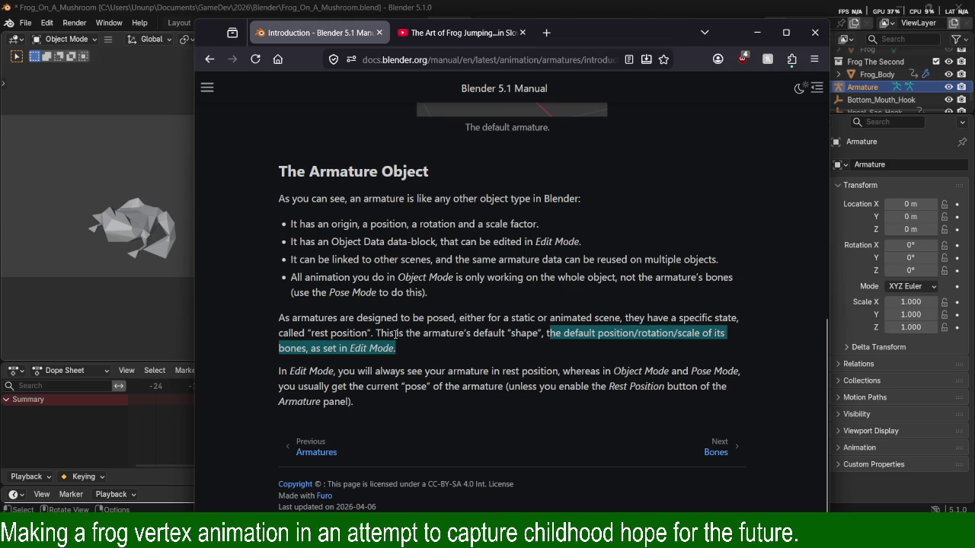
mouse_move(309, 318)
mouse_down()
mouse_move(499, 334)
mouse_move(537, 319)
mouse_move(653, 320)
mouse_up()
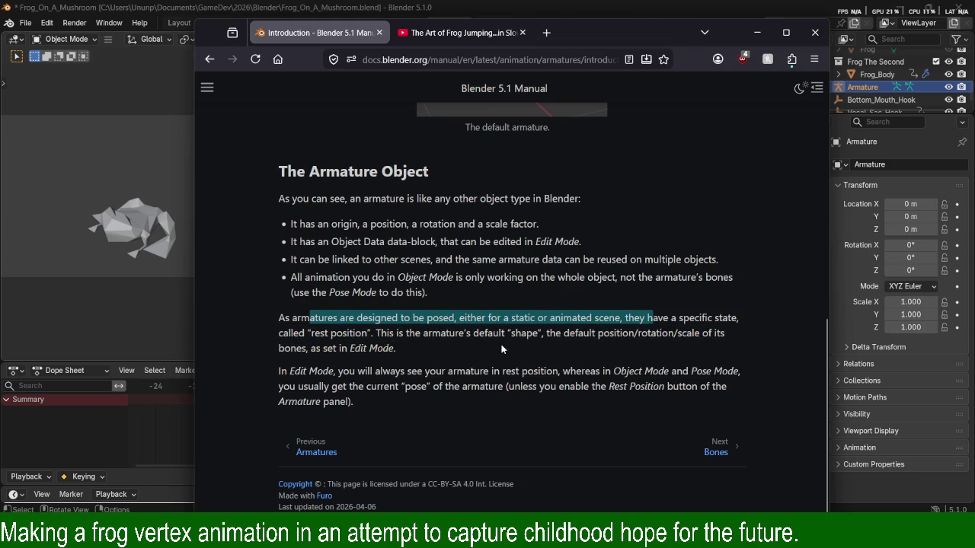
mouse_move(279, 371)
mouse_down()
mouse_move(743, 373)
mouse_move(358, 405)
mouse_move(416, 391)
mouse_move(720, 392)
mouse_move(660, 404)
mouse_up()
scroll(579, 367, up, 4)
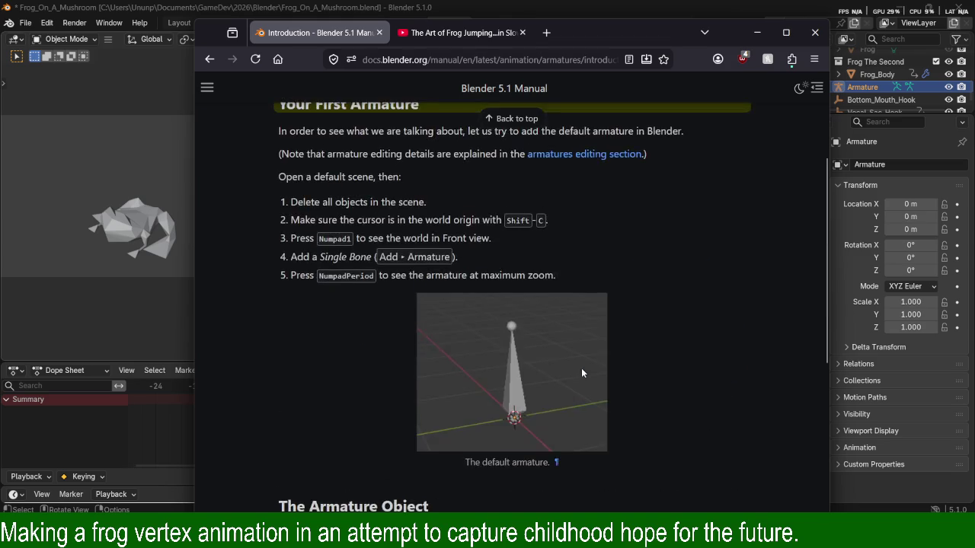
scroll(581, 372, up, 3)
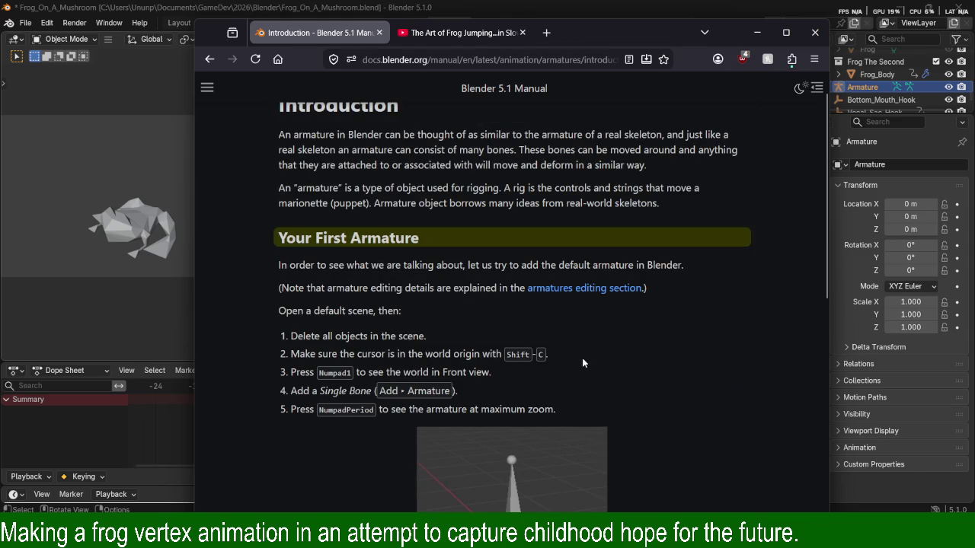
scroll(606, 372, down, 7)
scroll(612, 376, down, 1)
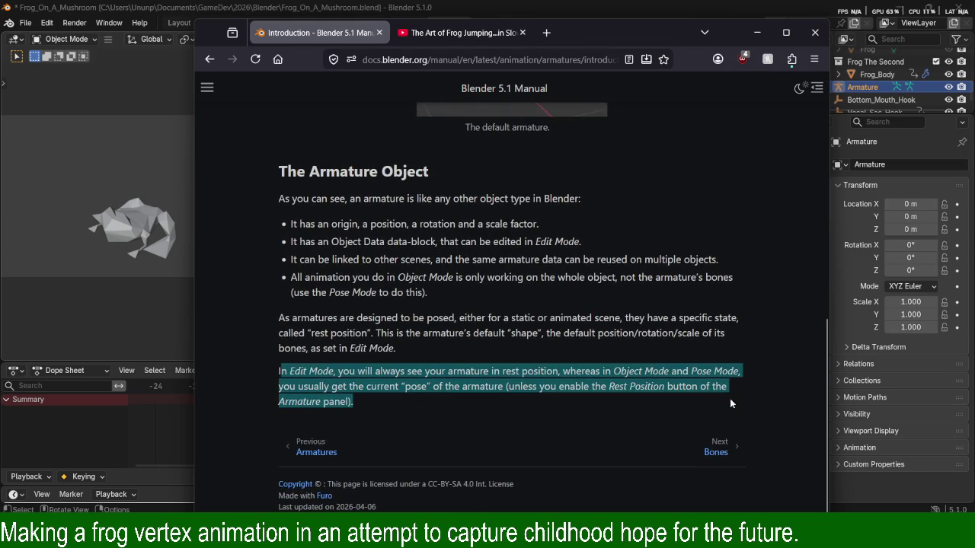
Go to the Next: Bones page and skim through it.
click(716, 452)
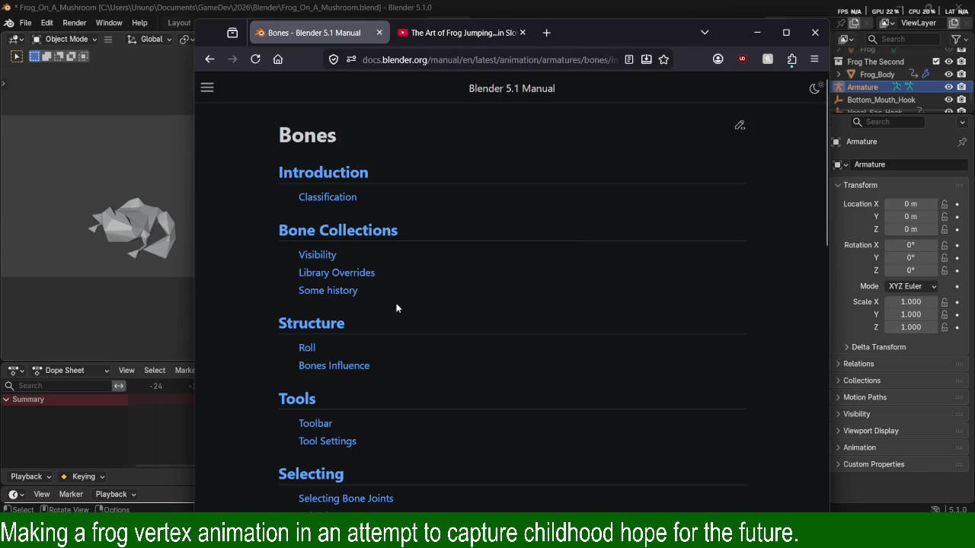
scroll(577, 342, down, 6)
scroll(592, 353, down, 4)
scroll(592, 352, up, 1)
scroll(595, 353, up, 4)
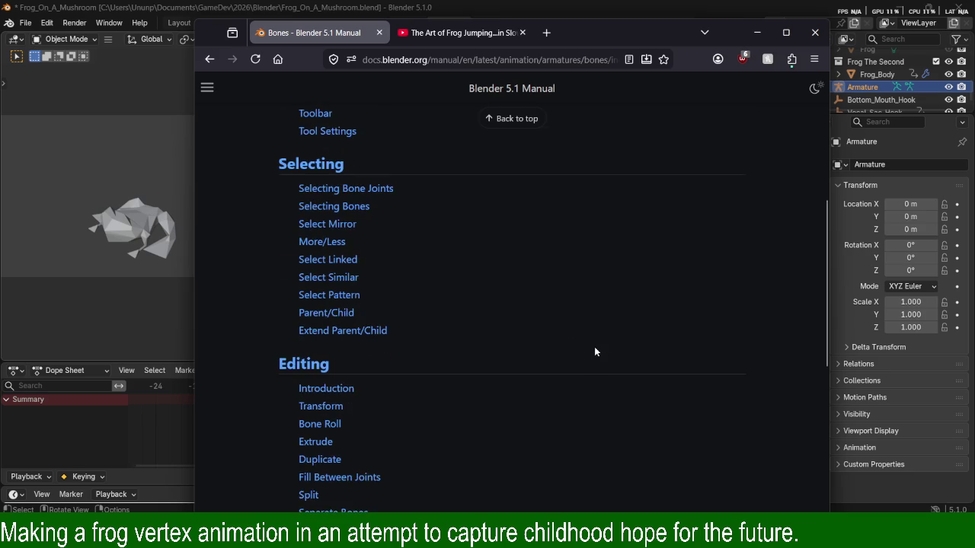
scroll(595, 353, up, 3)
scroll(595, 354, down, 5)
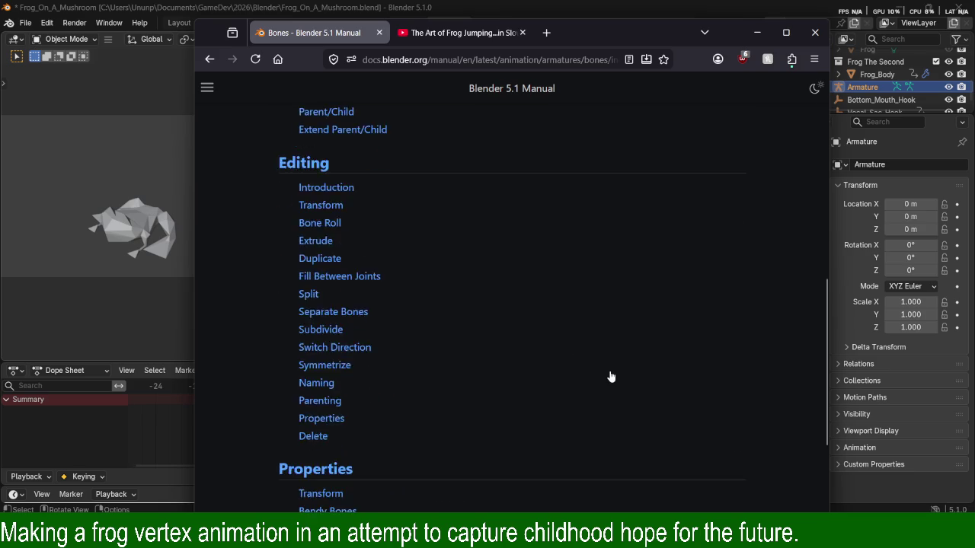
scroll(612, 376, down, 3)
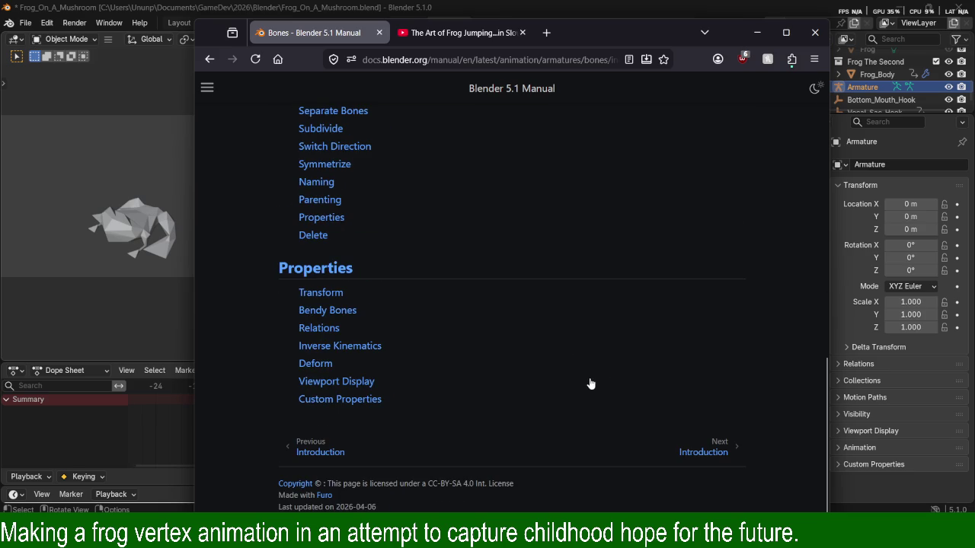
Go back to the armature introduction, then open the previous Armatures index page.
key(alt+Left)
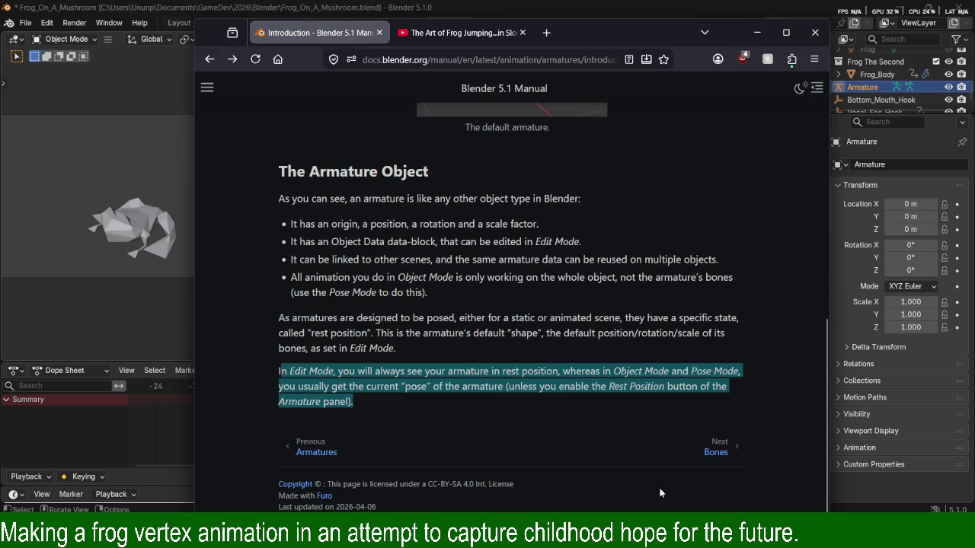
scroll(641, 443, up, 4)
scroll(640, 438, up, 2)
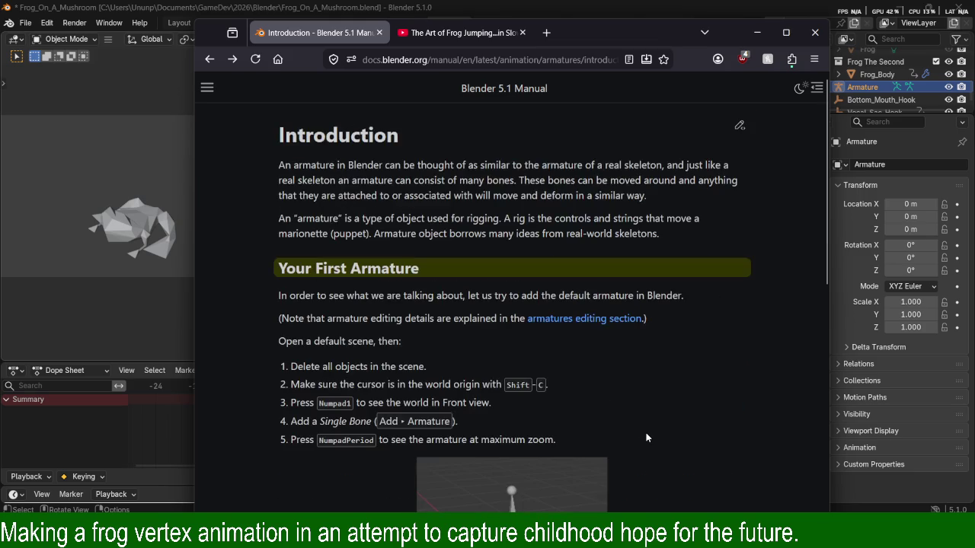
scroll(652, 439, down, 6)
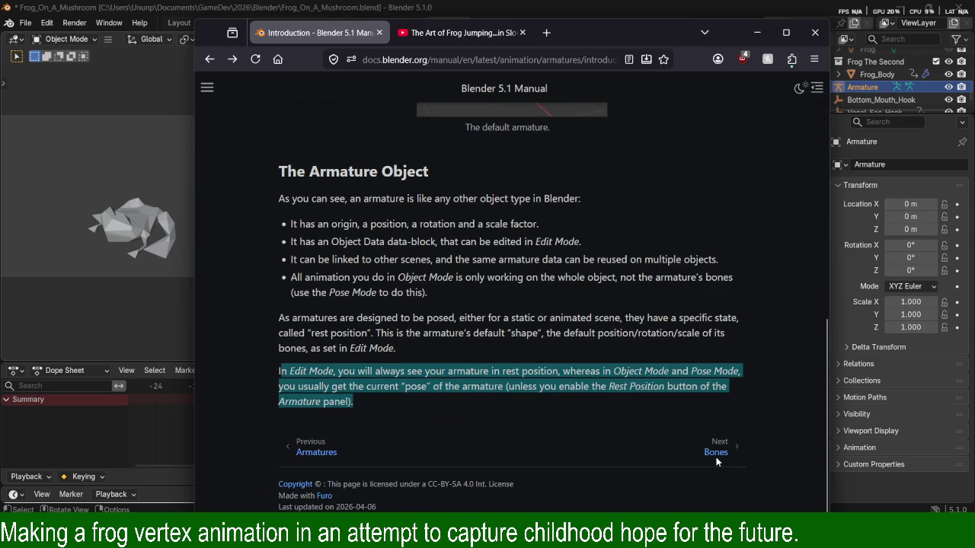
click(329, 453)
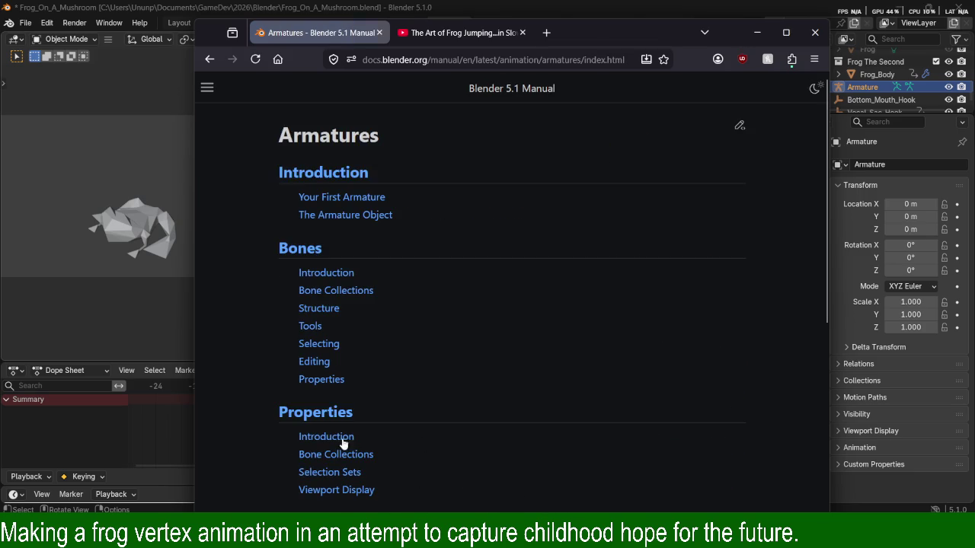
Open the Introduction page under the Bones heading.
click(338, 273)
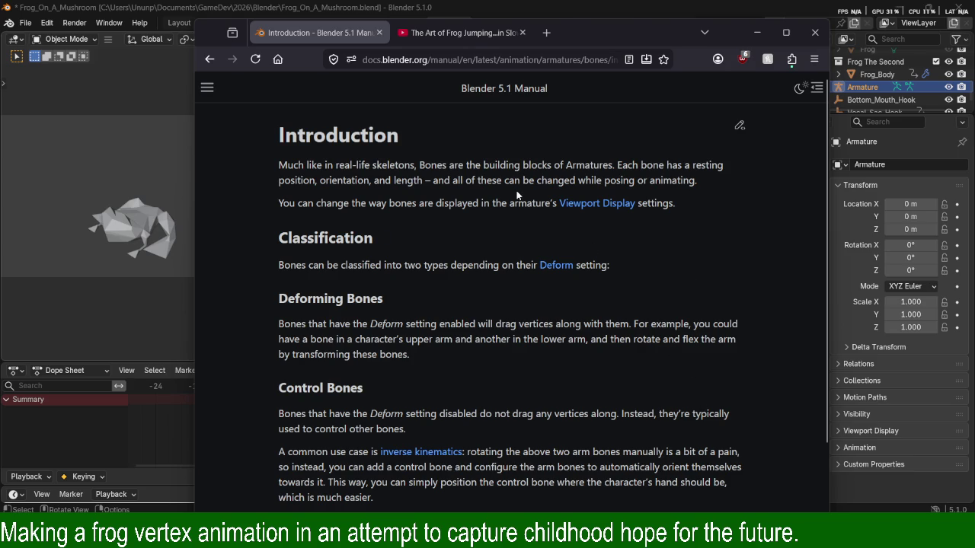
Highlight the opening sentences calling bones the building blocks of armatures.
drag(279, 165, 416, 166)
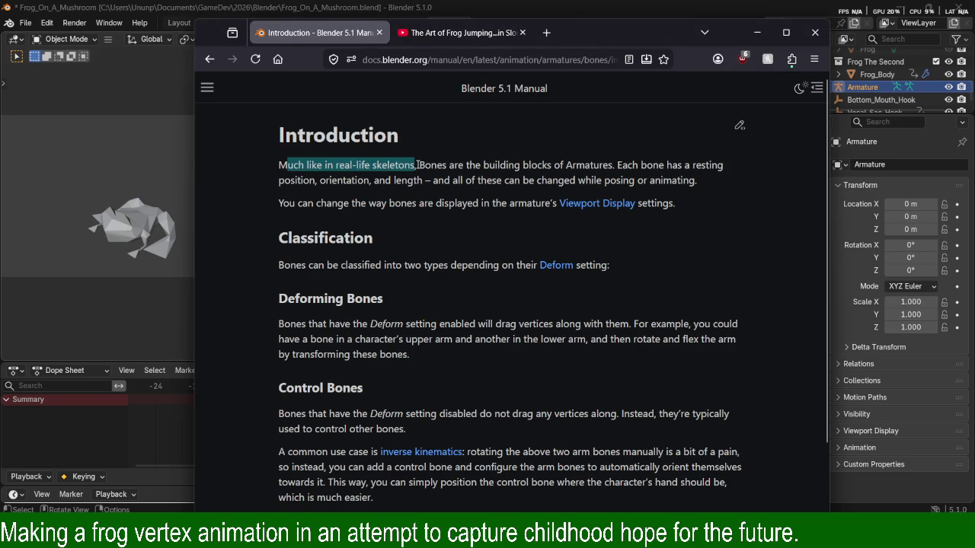
click(417, 166)
drag(417, 165, 585, 180)
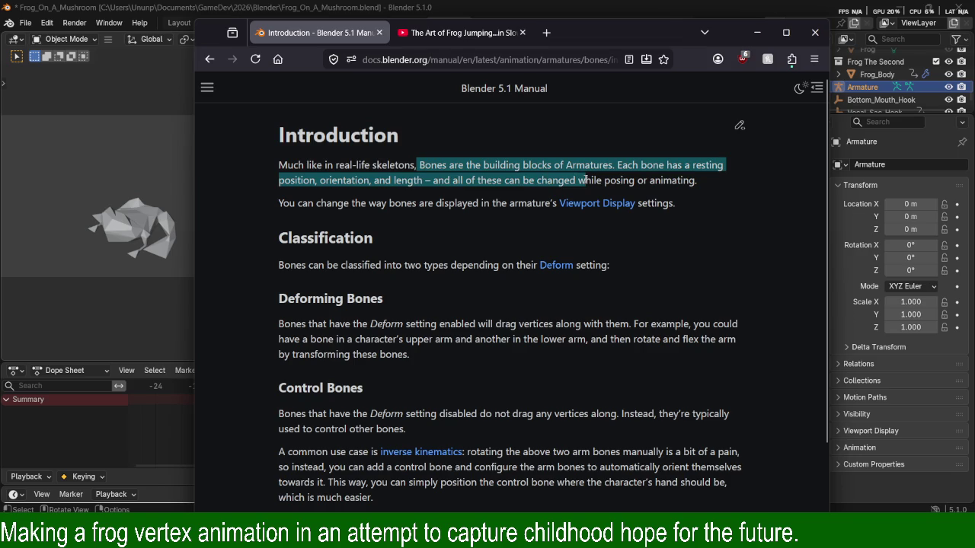
click(585, 180)
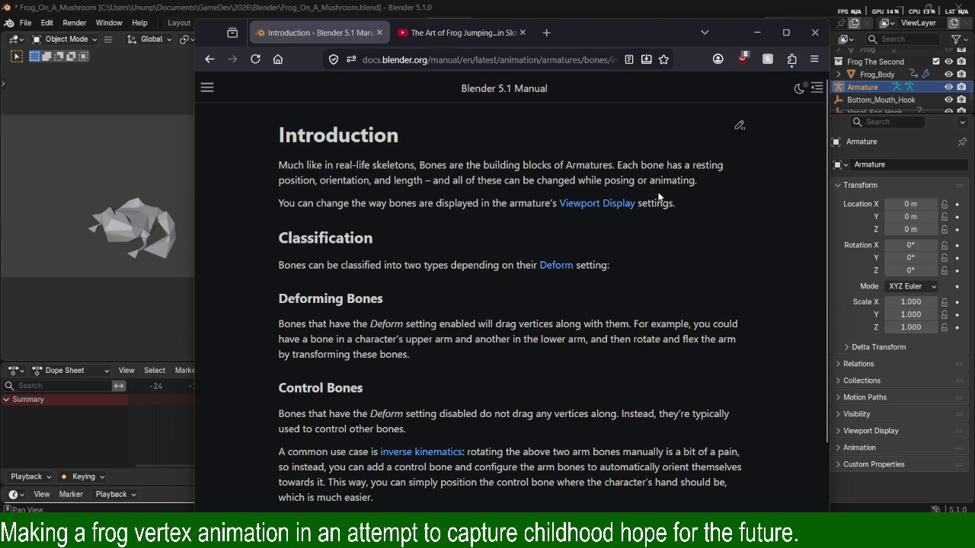
Highlight the Classification line and the Deform and Viewport Display settings wording.
drag(280, 264, 380, 265)
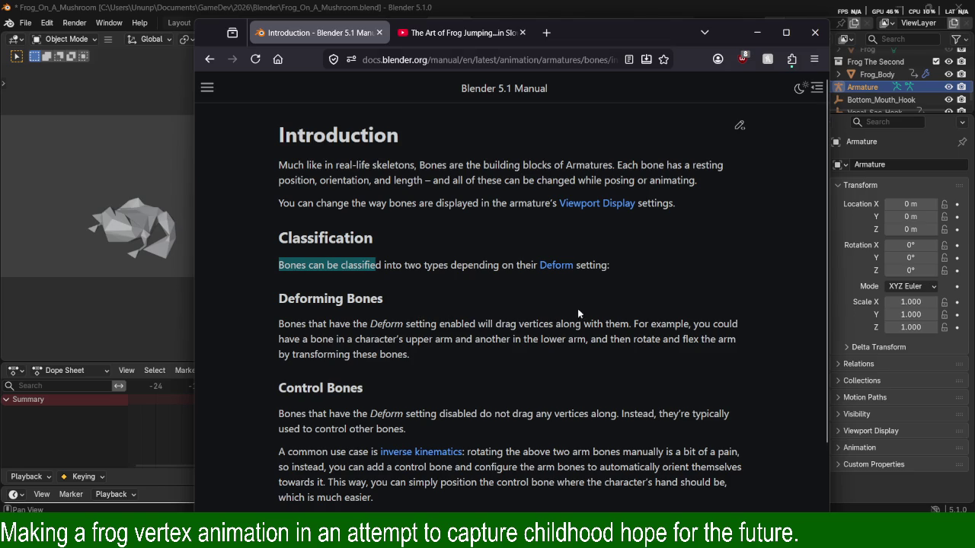
click(363, 259)
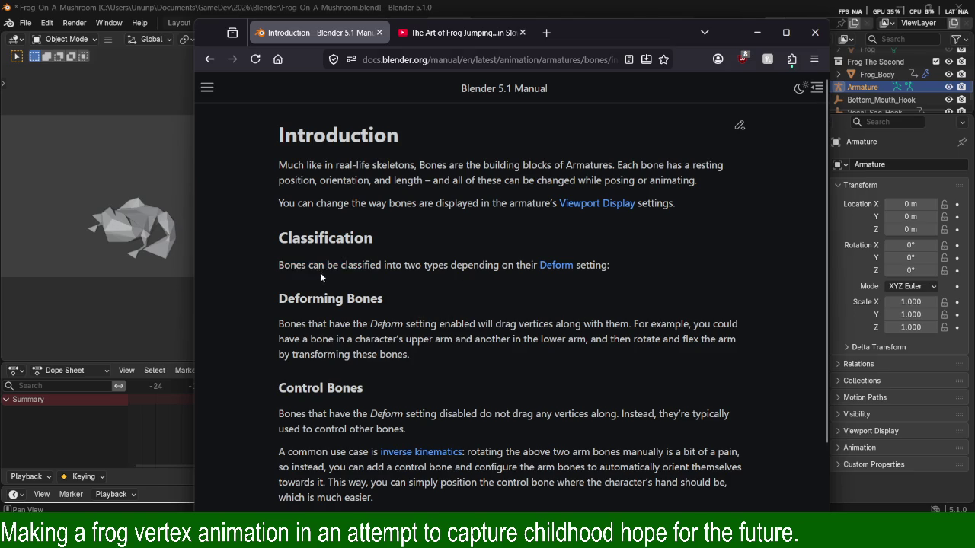
mouse_move(279, 265)
mouse_down()
mouse_move(499, 270)
mouse_move(423, 265)
mouse_up()
click(505, 264)
drag(282, 267, 463, 285)
click(463, 285)
double_click(589, 271)
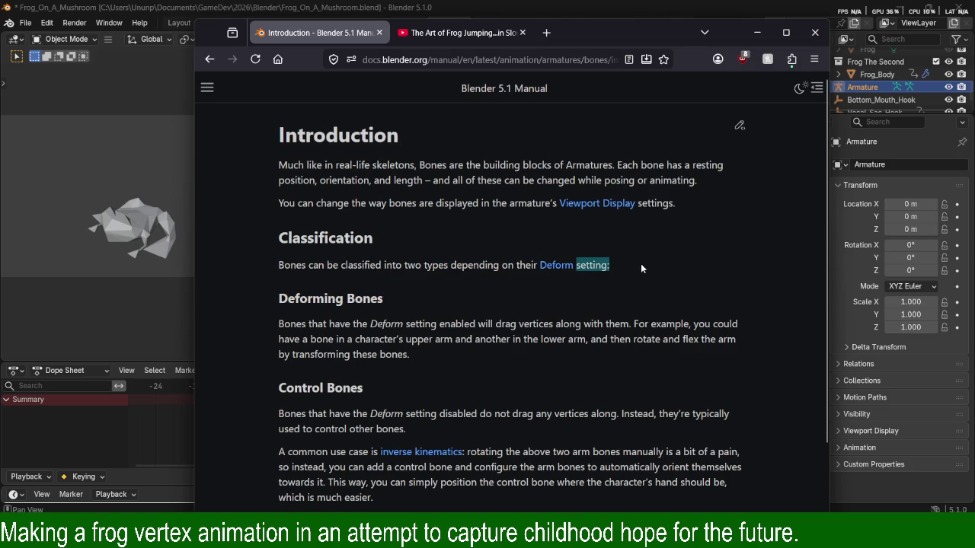
drag(638, 203, 676, 204)
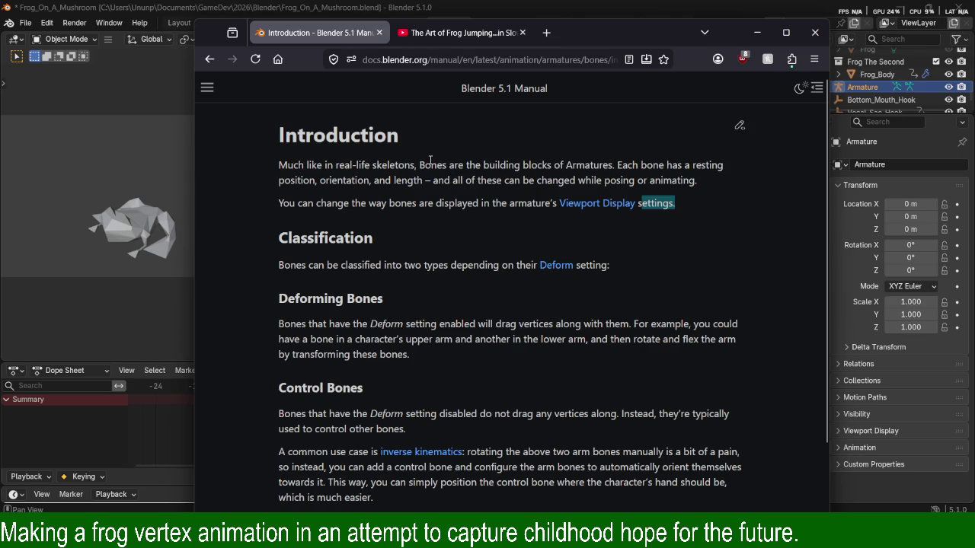
Re-read the first paragraph, highlighting the sentence about each bone's resting position.
drag(419, 165, 610, 180)
click(626, 167)
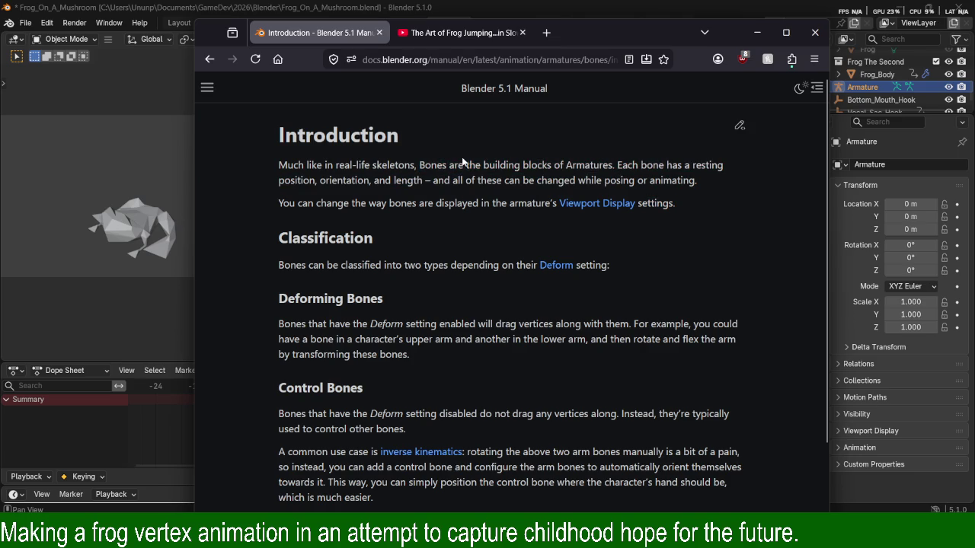
drag(419, 164, 524, 165)
click(524, 165)
double_click(542, 165)
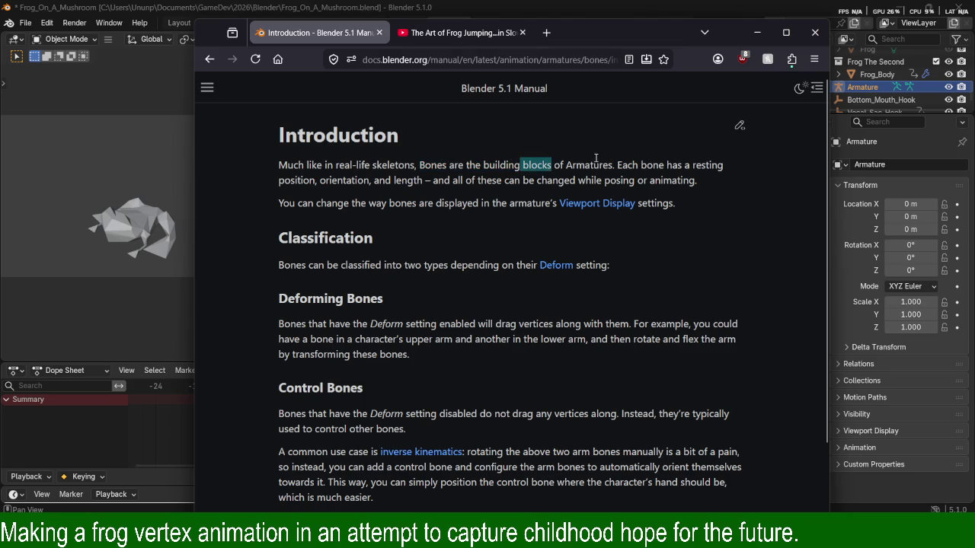
mouse_move(616, 166)
mouse_down()
mouse_move(646, 181)
mouse_move(617, 166)
mouse_up()
click(646, 180)
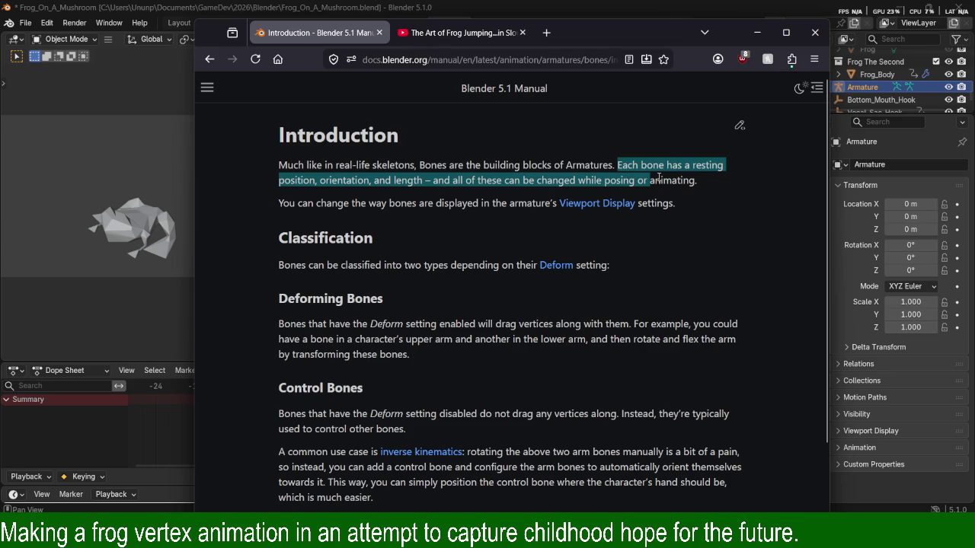
click(620, 158)
drag(617, 164, 664, 177)
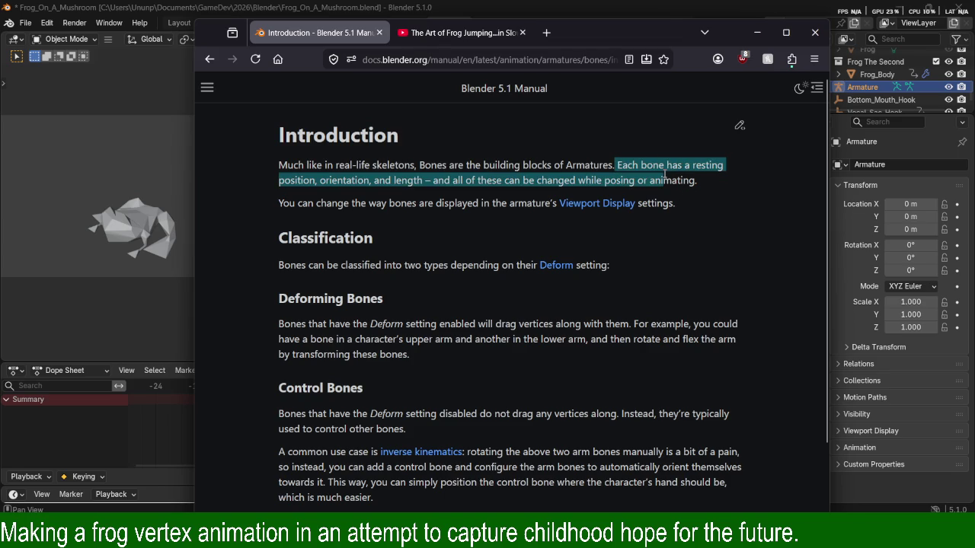
click(664, 177)
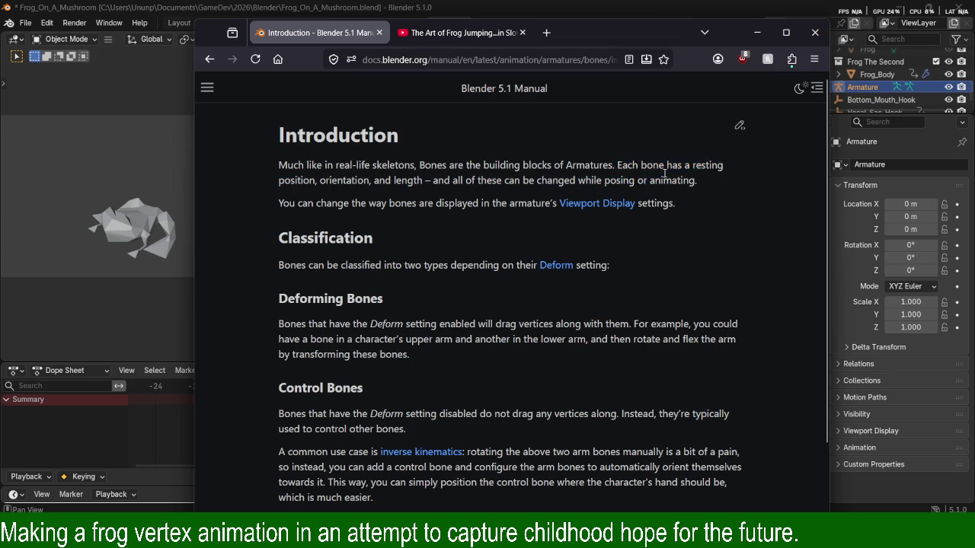
drag(616, 164, 697, 181)
click(698, 180)
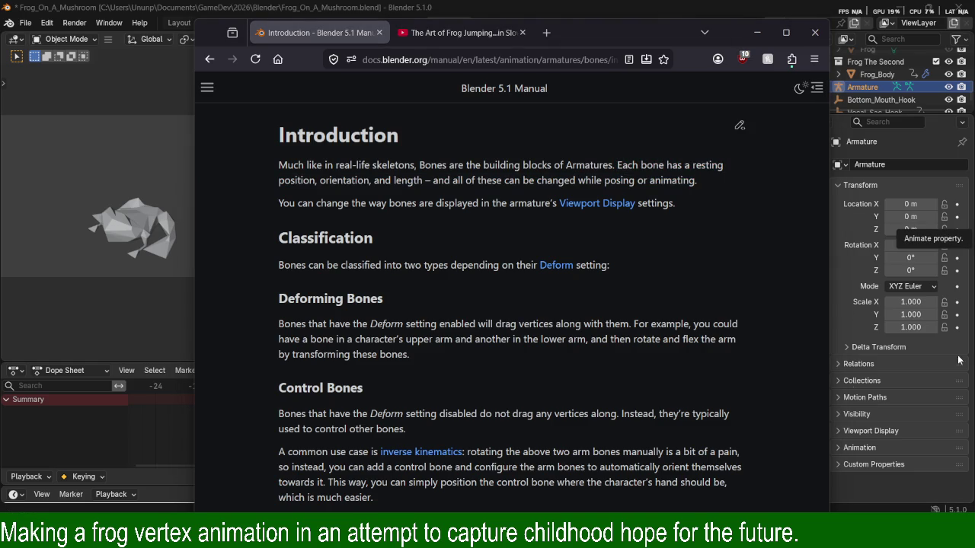
drag(314, 164, 454, 181)
click(414, 184)
click(440, 187)
click(509, 215)
drag(502, 206, 444, 180)
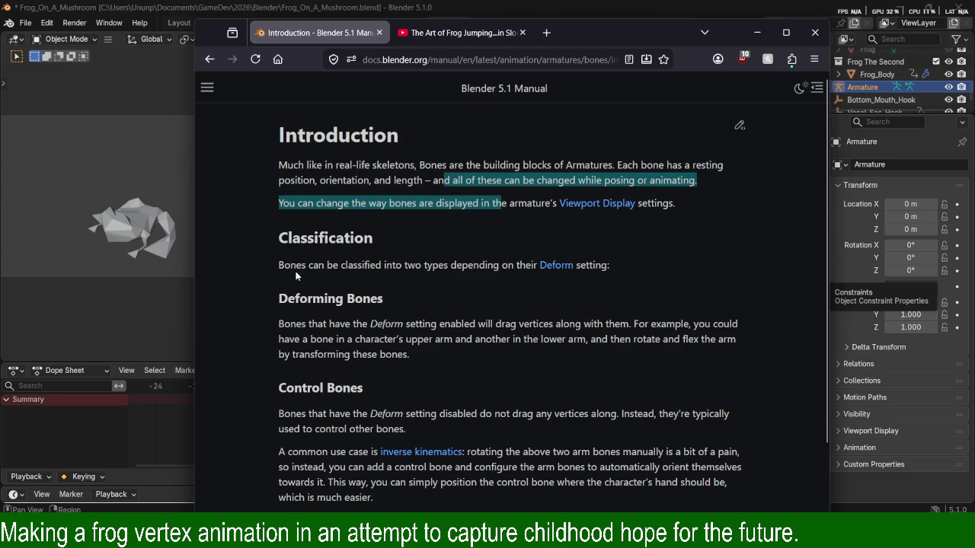
drag(284, 265, 340, 265)
drag(279, 265, 306, 265)
drag(384, 265, 393, 265)
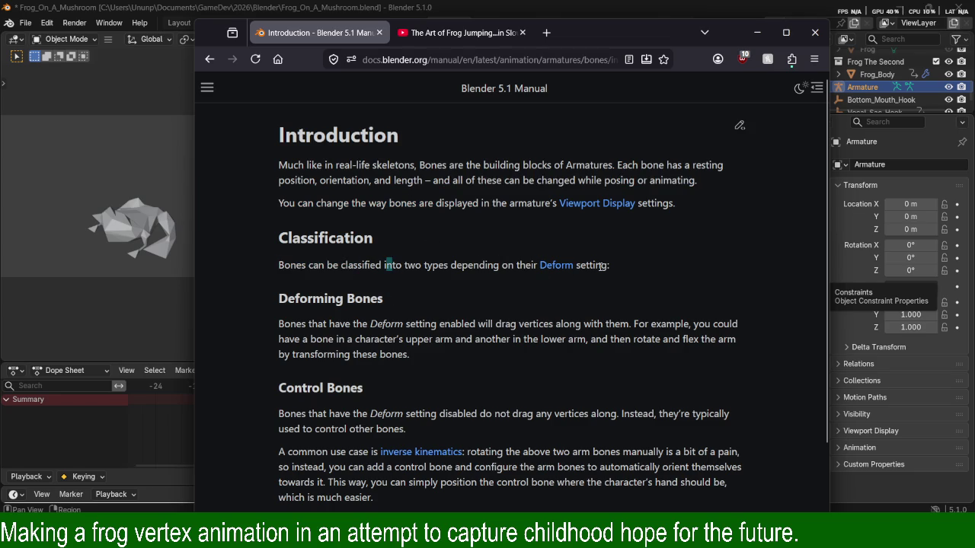
drag(609, 266, 438, 266)
mouse_move(499, 265)
mouse_down()
mouse_move(340, 265)
mouse_move(438, 276)
mouse_move(501, 267)
mouse_up()
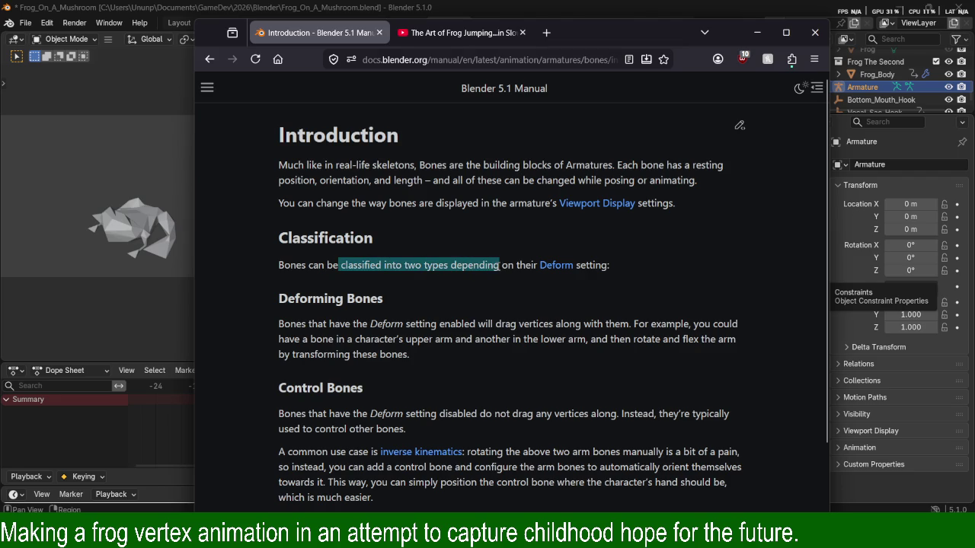
click(405, 196)
drag(278, 201, 557, 207)
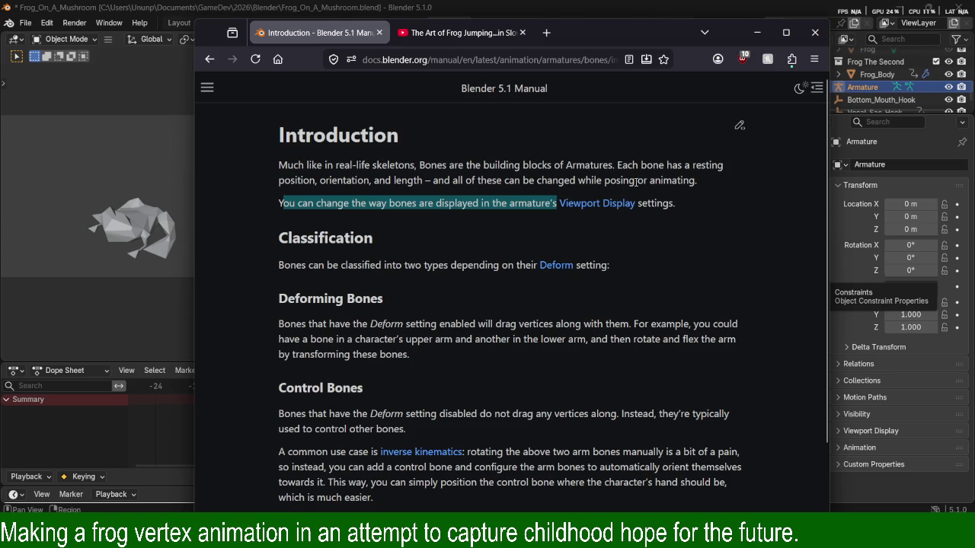
click(628, 183)
drag(695, 180, 435, 182)
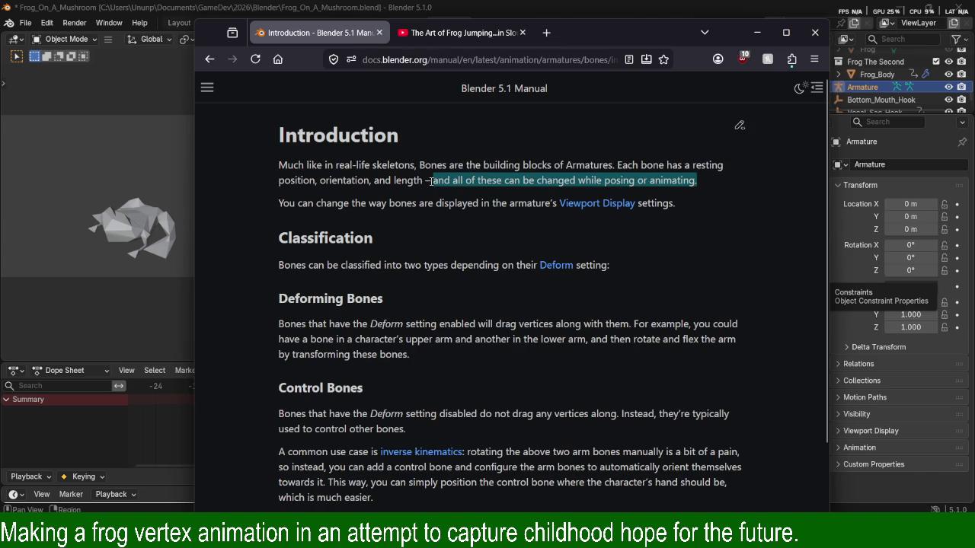
click(437, 186)
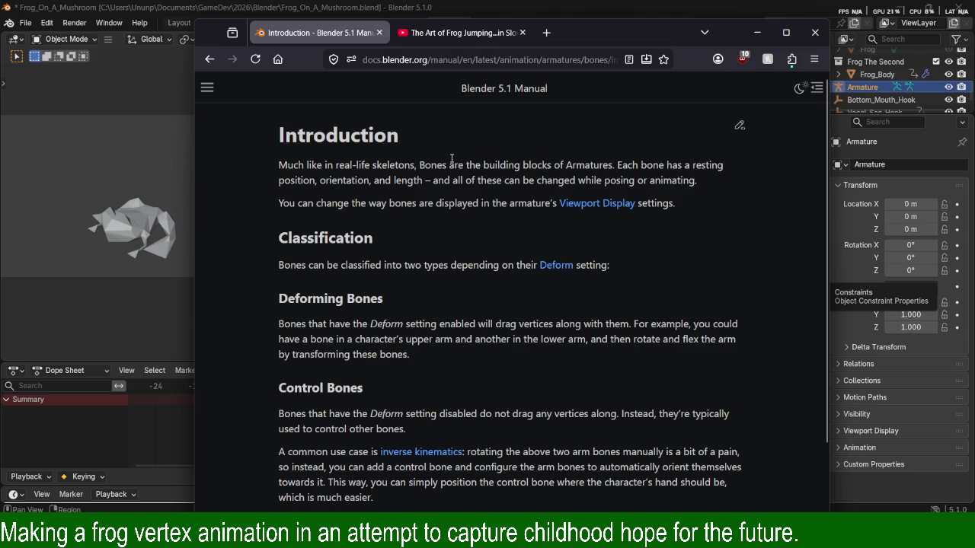
drag(431, 164, 476, 164)
drag(416, 164, 617, 178)
click(617, 179)
drag(698, 180, 416, 165)
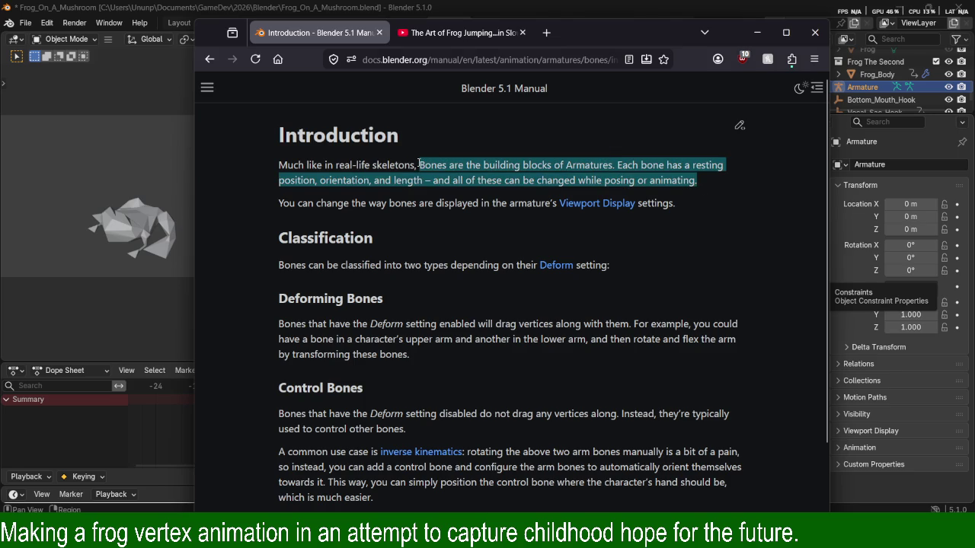
click(422, 195)
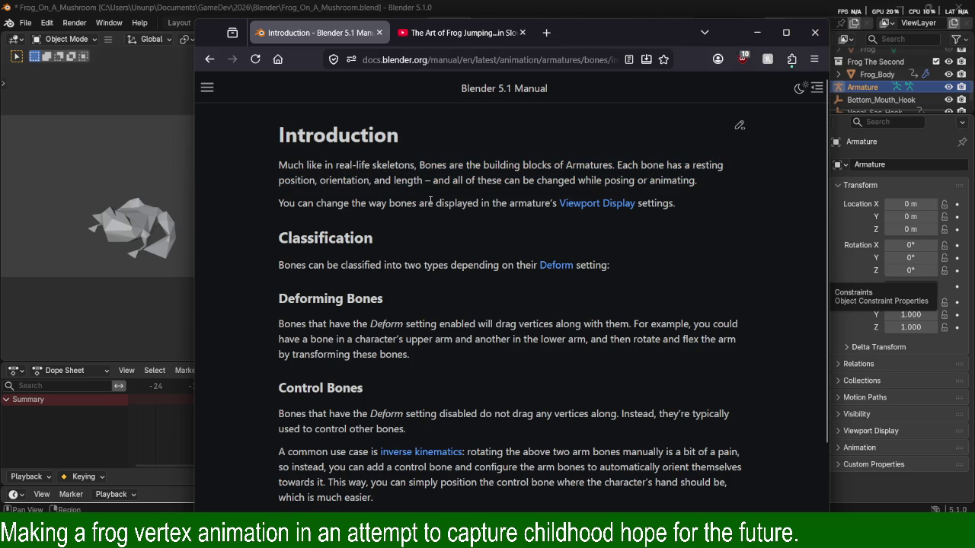
drag(433, 202, 419, 166)
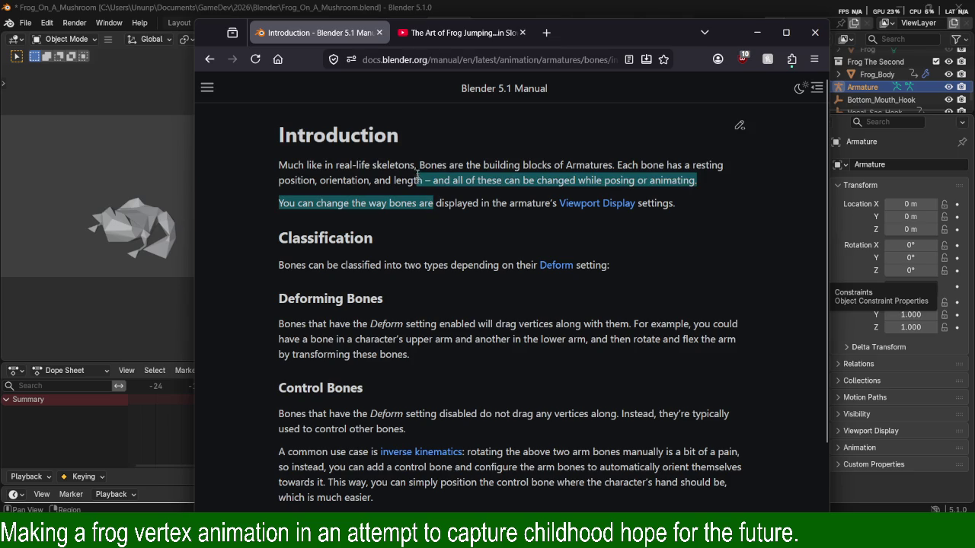
click(419, 169)
mouse_move(437, 181)
mouse_down()
mouse_move(696, 181)
mouse_move(463, 217)
mouse_move(490, 204)
mouse_move(278, 153)
mouse_up()
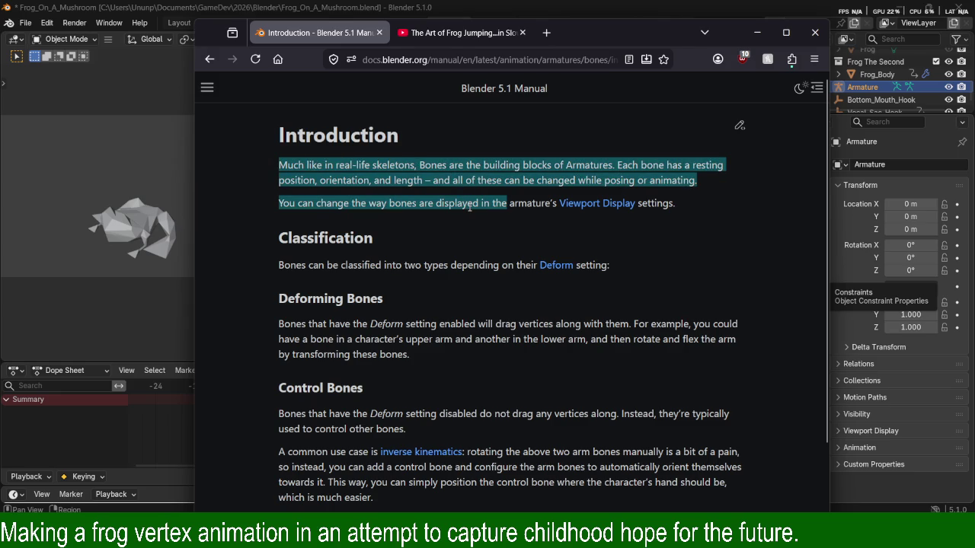
scroll(469, 206, down, 2)
Highlight the sentence classifying bones by their Deform setting.
scroll(469, 205, up, 2)
scroll(469, 206, down, 2)
scroll(469, 206, up, 2)
click(476, 243)
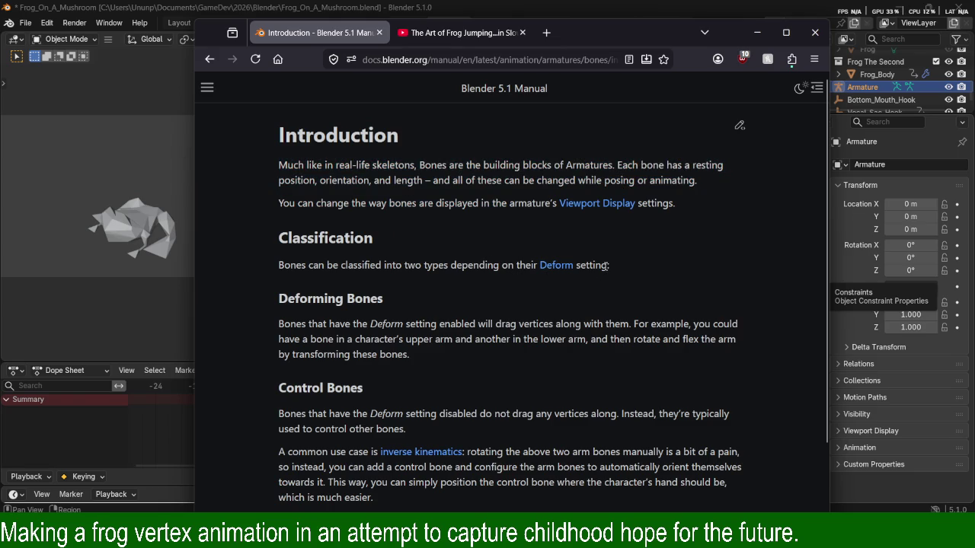
mouse_move(607, 265)
mouse_down()
mouse_move(281, 264)
mouse_move(629, 273)
mouse_up()
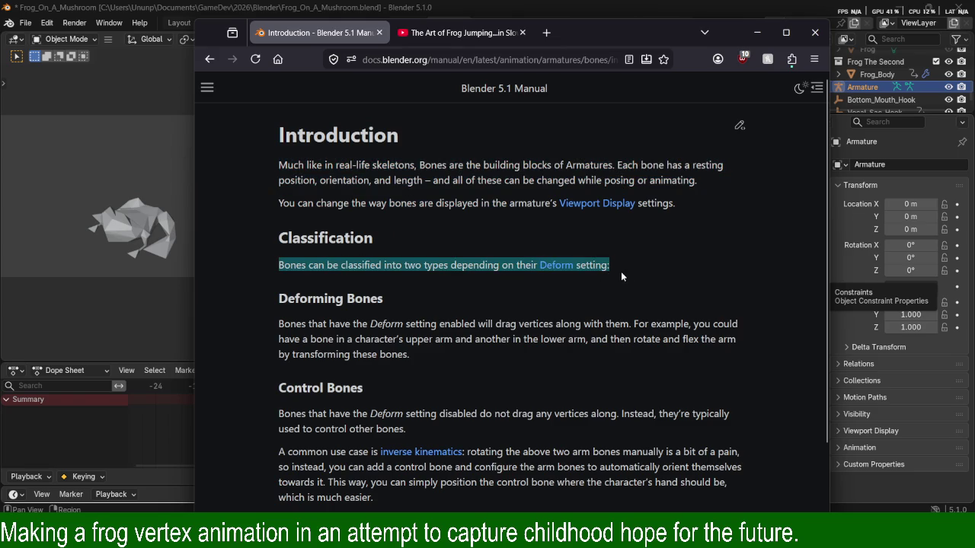
scroll(630, 272, down, 3)
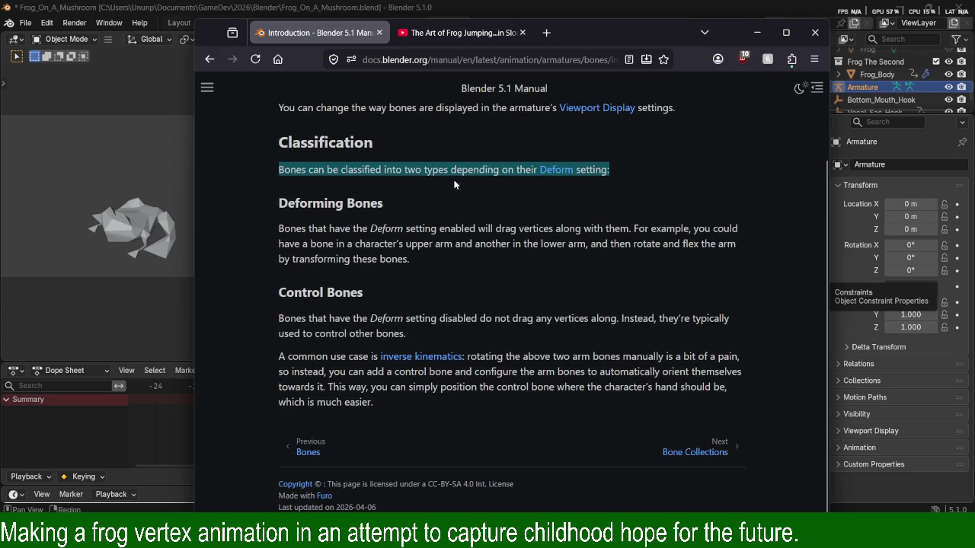
click(386, 173)
mouse_move(257, 174)
mouse_down()
mouse_move(449, 170)
mouse_move(256, 174)
mouse_move(383, 171)
mouse_move(541, 189)
mouse_up()
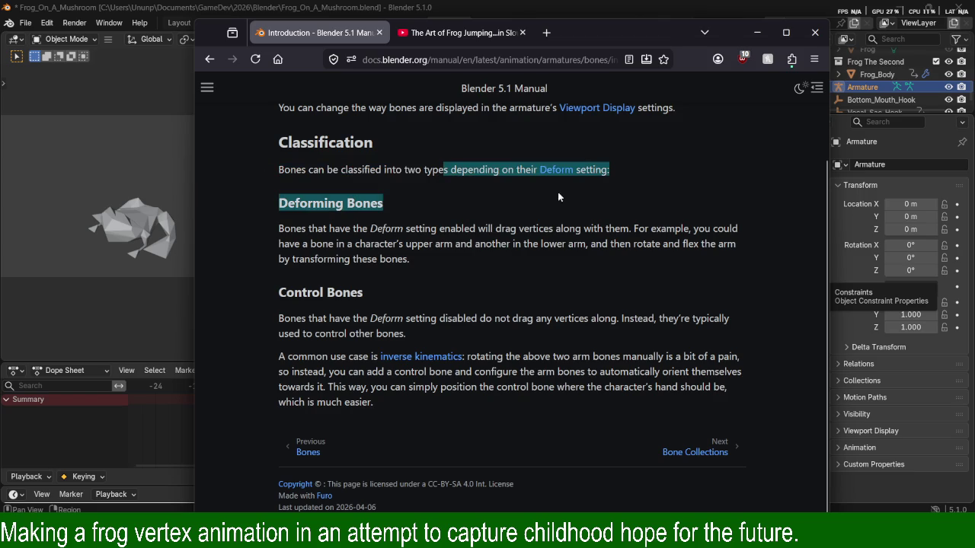
click(498, 246)
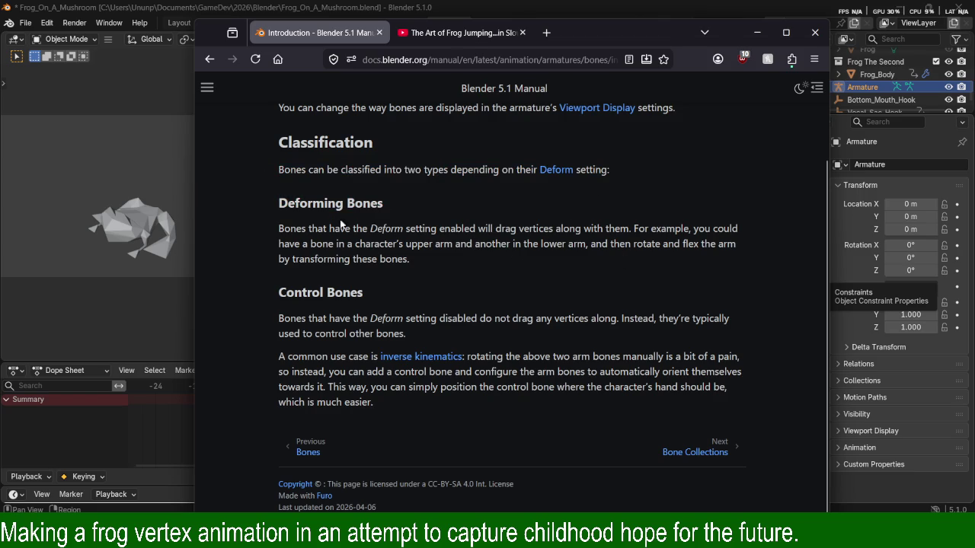
Highlight the deforming bones explanation and the control bones definition.
drag(279, 229, 528, 247)
click(527, 248)
mouse_move(265, 235)
mouse_down()
mouse_move(630, 241)
mouse_move(632, 229)
mouse_move(769, 230)
mouse_move(450, 243)
mouse_move(614, 259)
mouse_up()
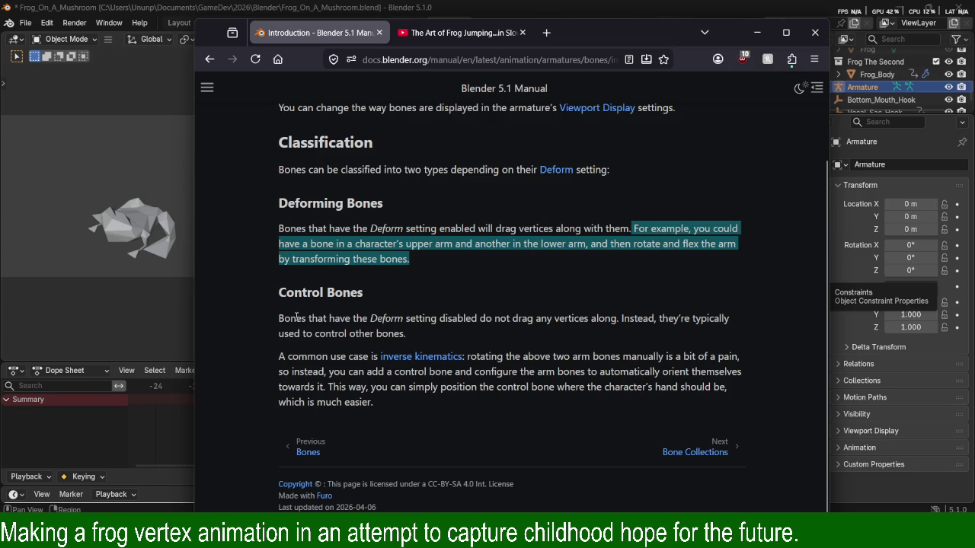
drag(279, 319, 512, 318)
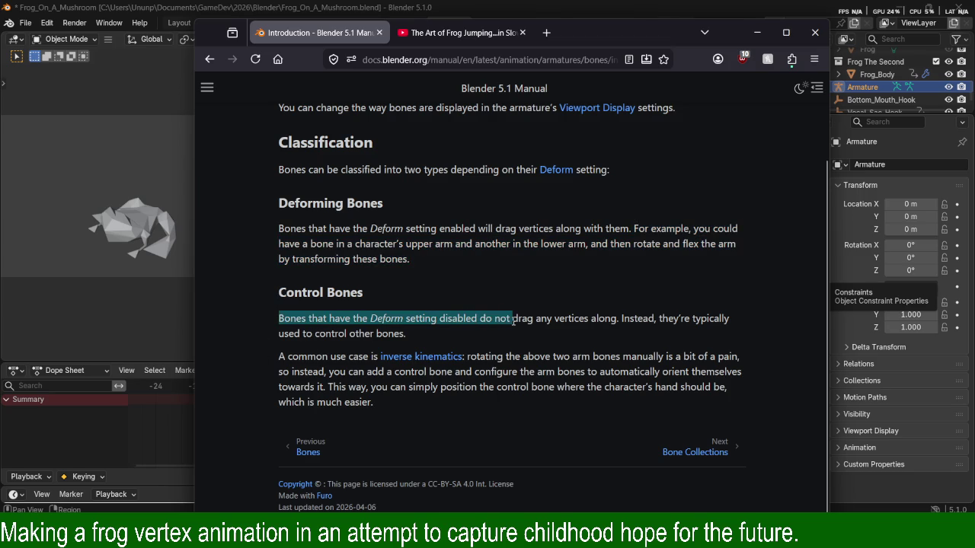
click(376, 328)
mouse_move(278, 318)
mouse_down()
mouse_move(443, 324)
mouse_move(278, 332)
mouse_move(520, 320)
mouse_move(348, 334)
mouse_move(278, 318)
mouse_move(589, 322)
mouse_move(407, 335)
mouse_move(693, 321)
mouse_move(404, 299)
mouse_move(362, 306)
mouse_move(593, 321)
mouse_move(618, 332)
mouse_up()
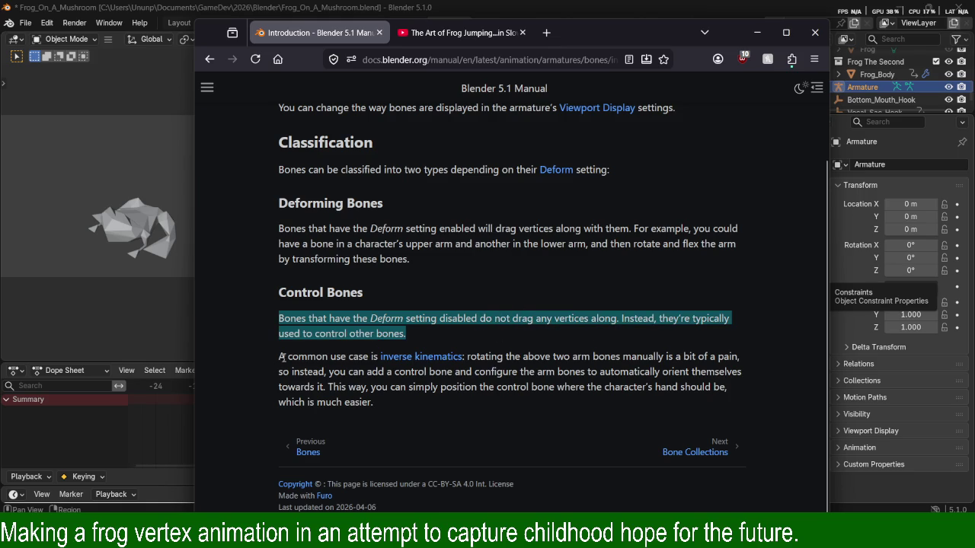
Read the inverse kinematics control-bone example, then move on to Bone Collections.
drag(278, 358, 416, 358)
drag(496, 357, 669, 369)
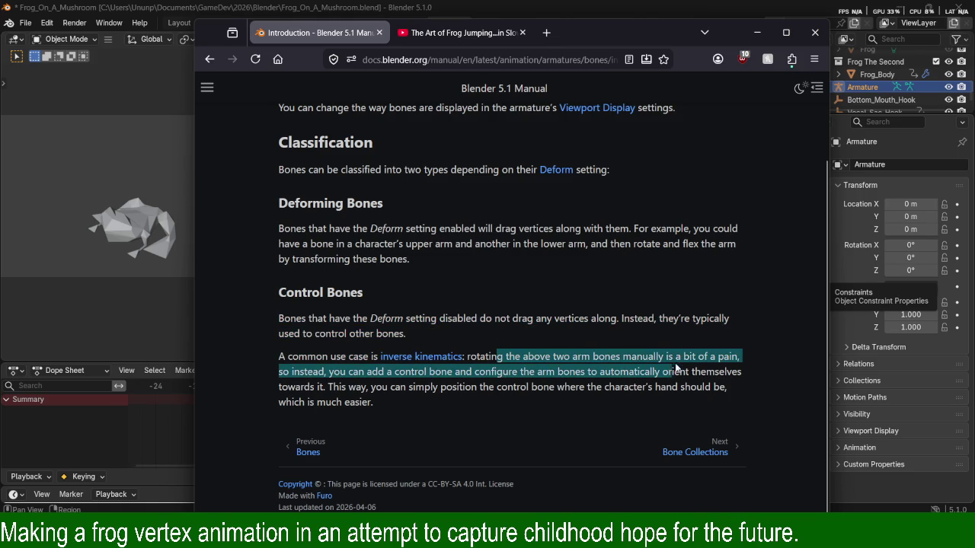
drag(503, 357, 691, 370)
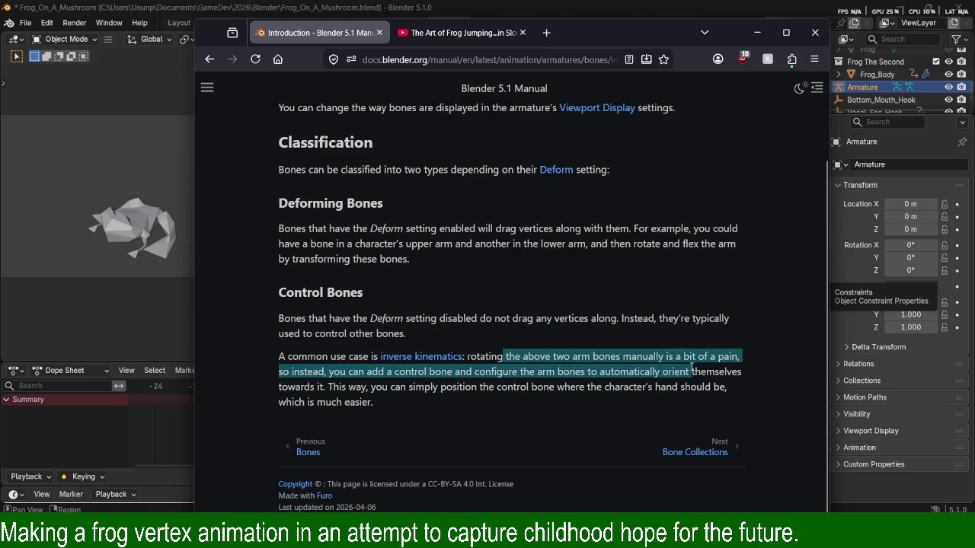
click(546, 358)
mouse_move(467, 358)
mouse_down()
mouse_move(740, 358)
mouse_move(330, 357)
mouse_move(524, 359)
mouse_up()
mouse_move(598, 358)
mouse_down()
mouse_move(245, 353)
mouse_move(501, 390)
mouse_up()
click(501, 391)
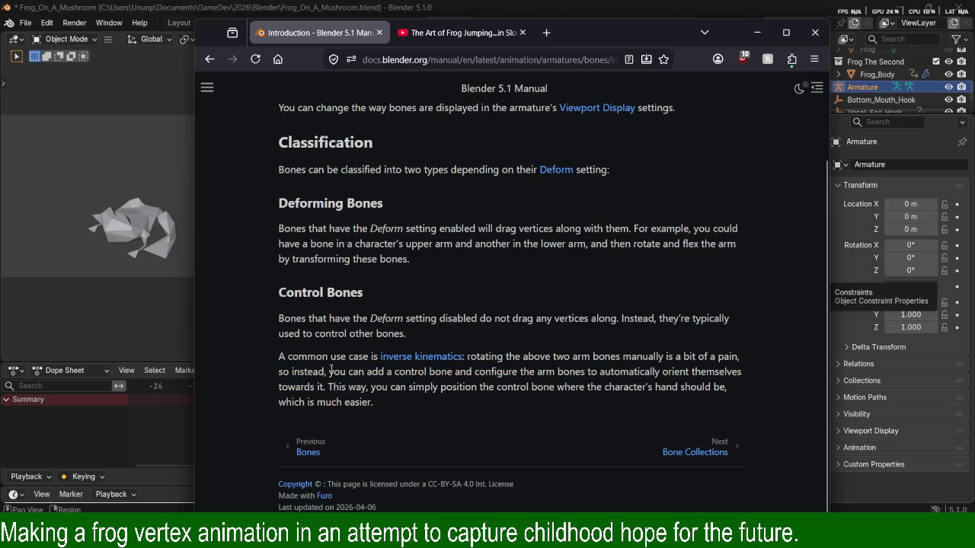
drag(330, 371, 663, 372)
click(518, 378)
drag(304, 387, 592, 395)
click(502, 408)
click(702, 454)
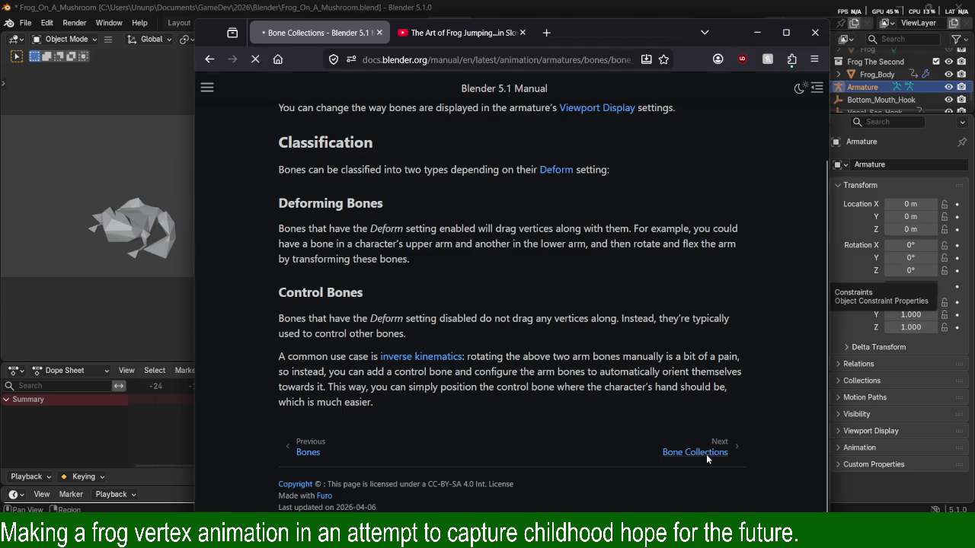
Skim the Bone Collections page from its intro downward.
drag(354, 181, 456, 184)
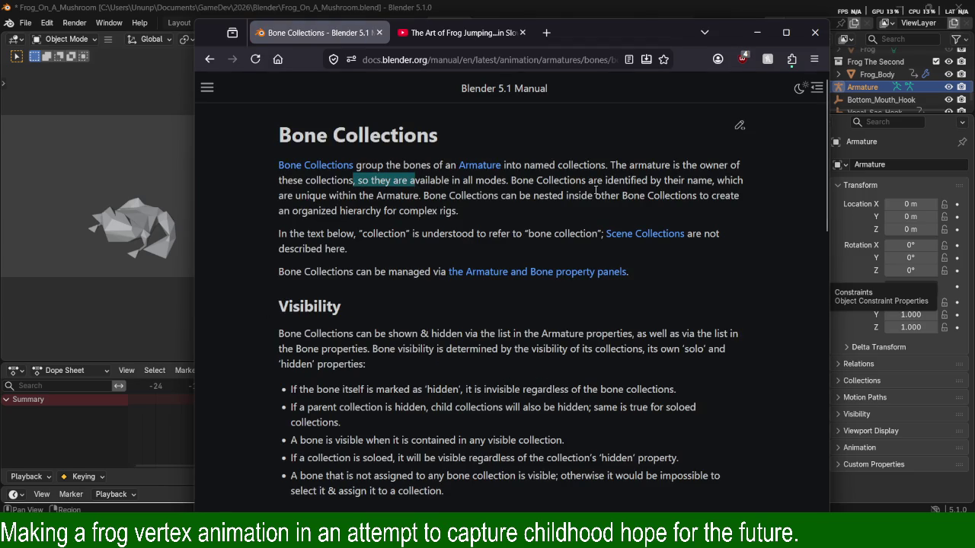
scroll(527, 184, down, 2)
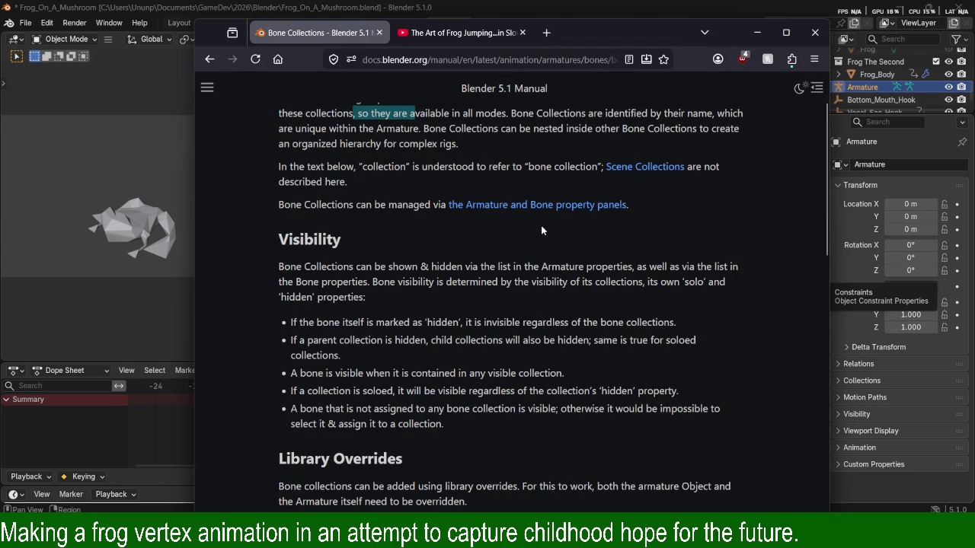
scroll(394, 183, down, 2)
scroll(411, 202, down, 1)
scroll(411, 204, down, 2)
scroll(399, 206, down, 10)
scroll(404, 206, down, 4)
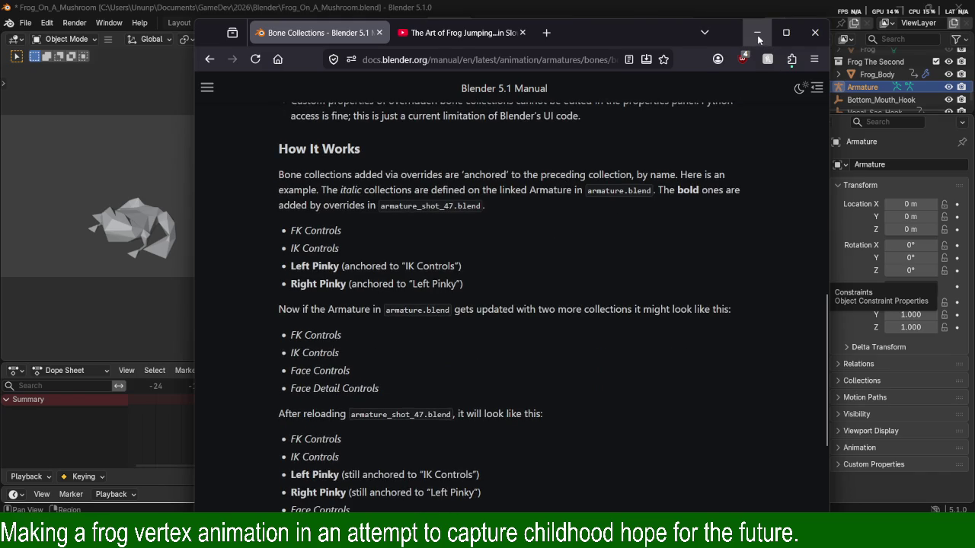
scroll(742, 198, down, 7)
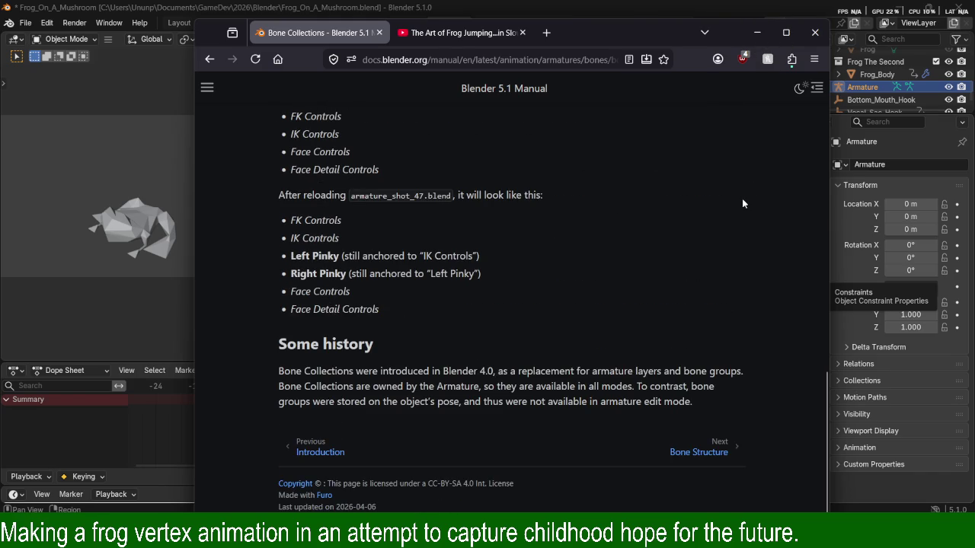
scroll(742, 203, up, 12)
scroll(716, 201, up, 11)
scroll(697, 209, down, 15)
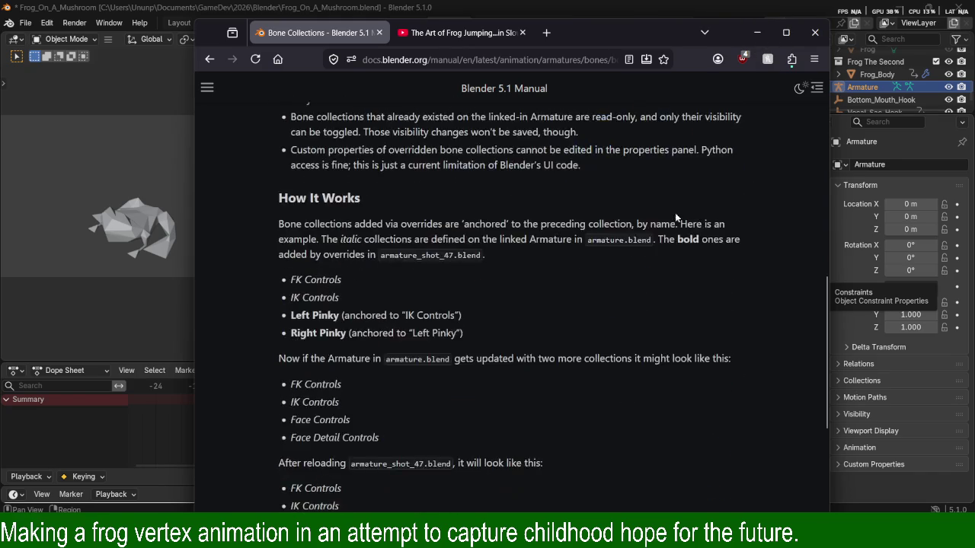
scroll(685, 217, down, 8)
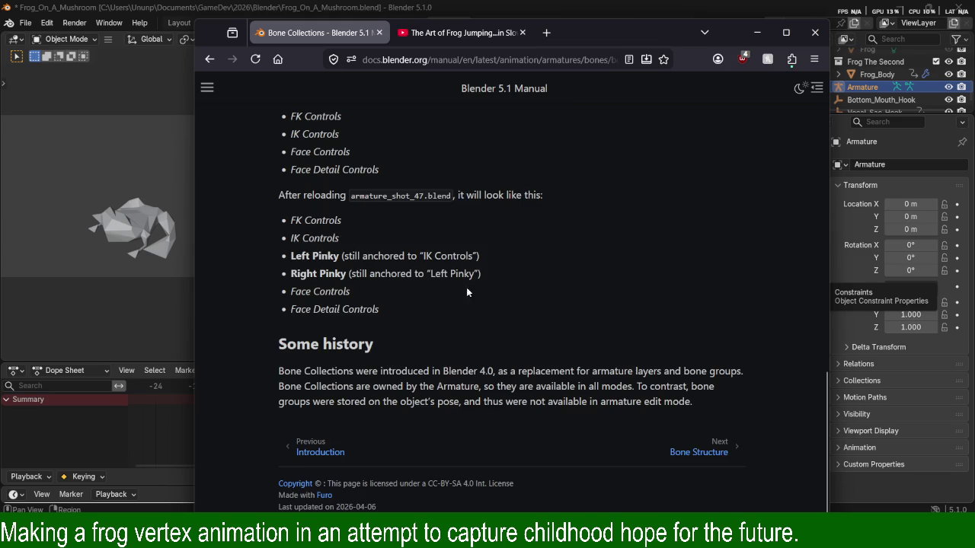
scroll(446, 295, up, 18)
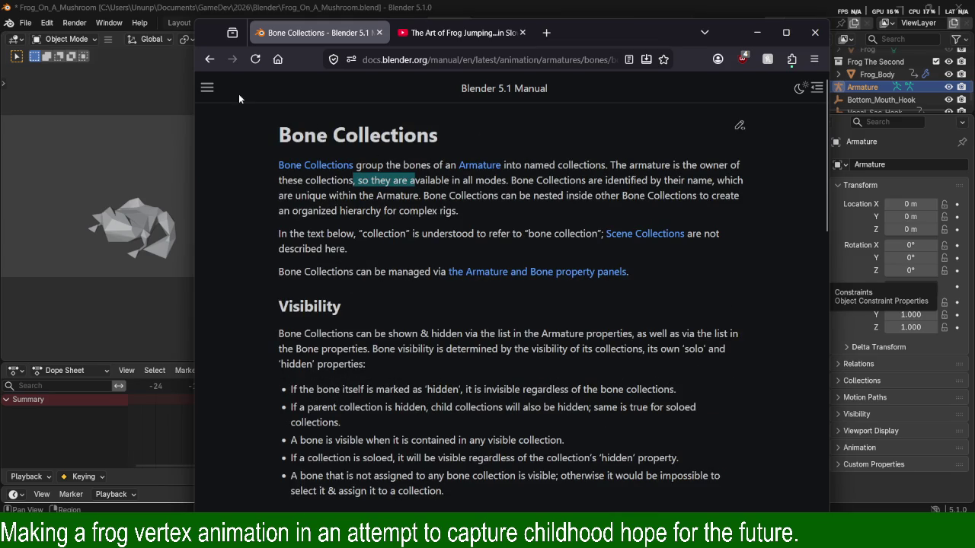
Return to the Armatures contents and open the bone Tools, then Toolbar page.
key(alt+Left)
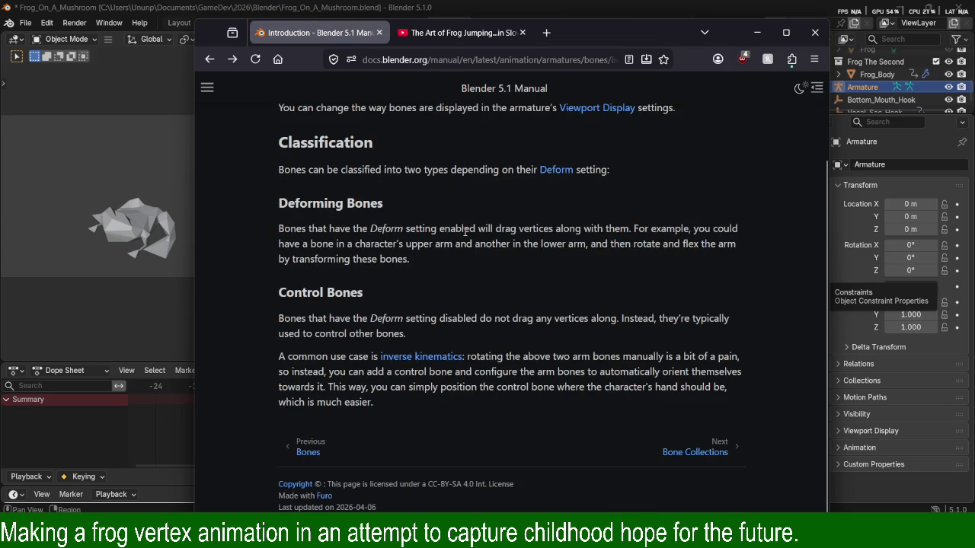
key(alt+Left)
scroll(364, 243, down, 3)
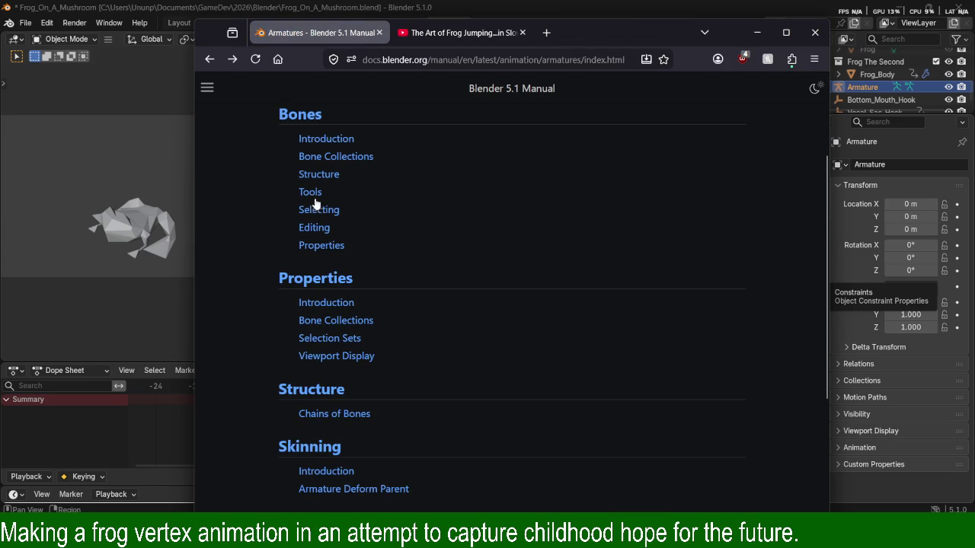
click(316, 194)
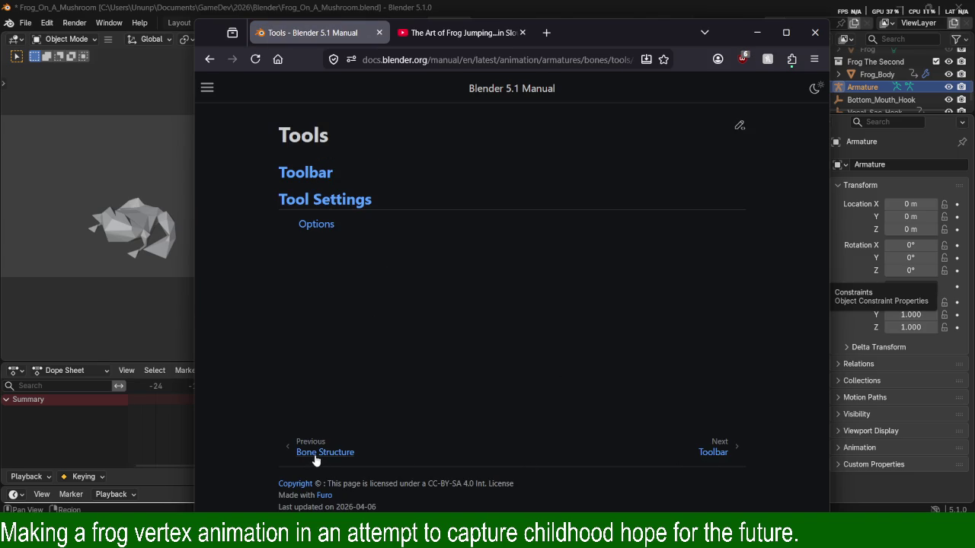
click(728, 436)
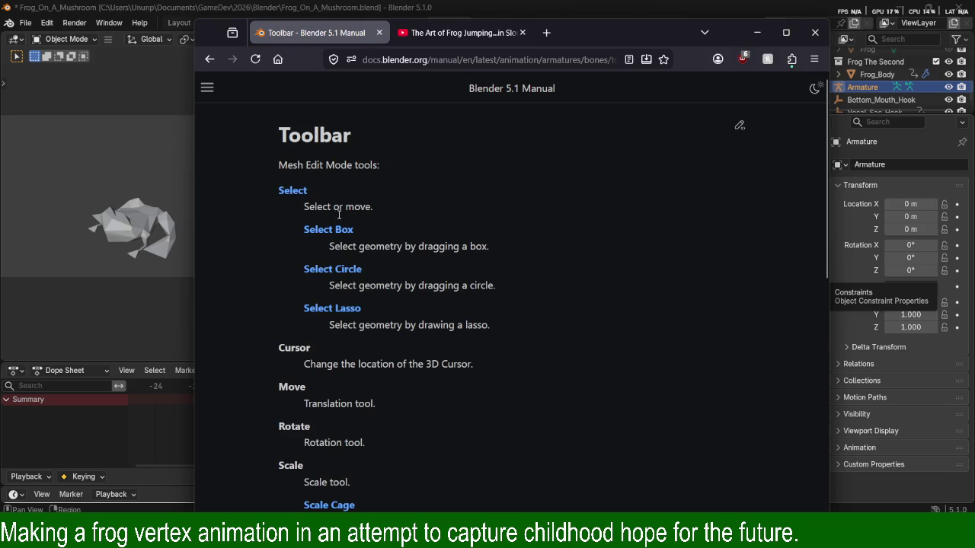
Read and highlight the Extrude tool's description on the Toolbar page.
scroll(336, 251, down, 1)
scroll(336, 267, down, 3)
scroll(358, 320, down, 3)
scroll(385, 372, down, 2)
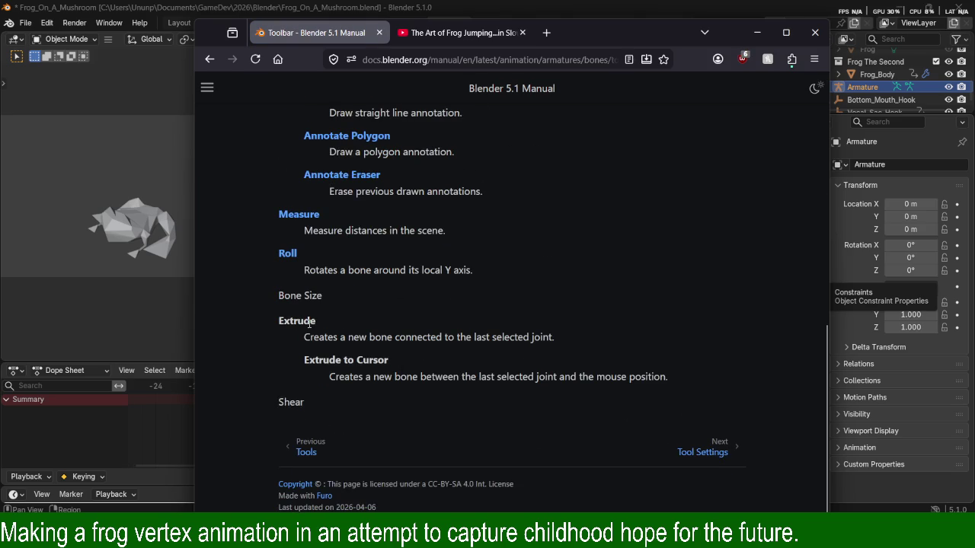
drag(335, 349, 575, 338)
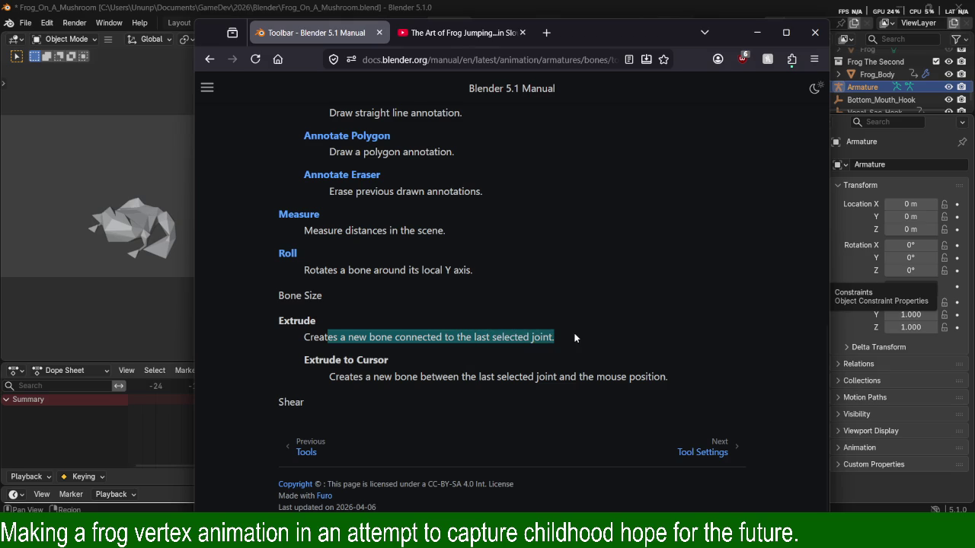
mouse_move(347, 379)
mouse_down()
mouse_move(394, 384)
mouse_move(305, 404)
mouse_up()
click(554, 355)
Page forward through Tool Settings to the Selecting Bones page.
scroll(553, 355, up, 10)
scroll(557, 358, up, 5)
scroll(559, 356, down, 8)
scroll(564, 361, down, 3)
scroll(572, 364, down, 3)
click(704, 455)
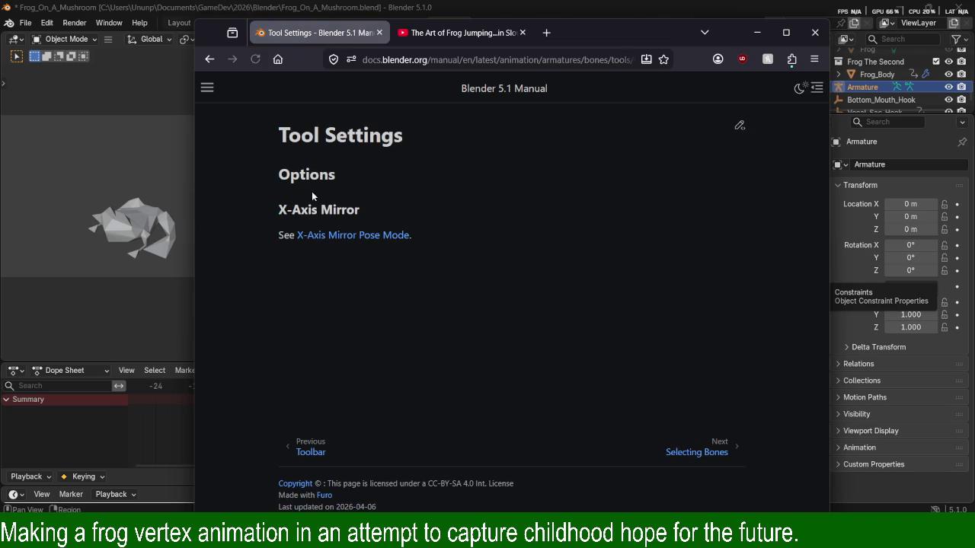
click(727, 453)
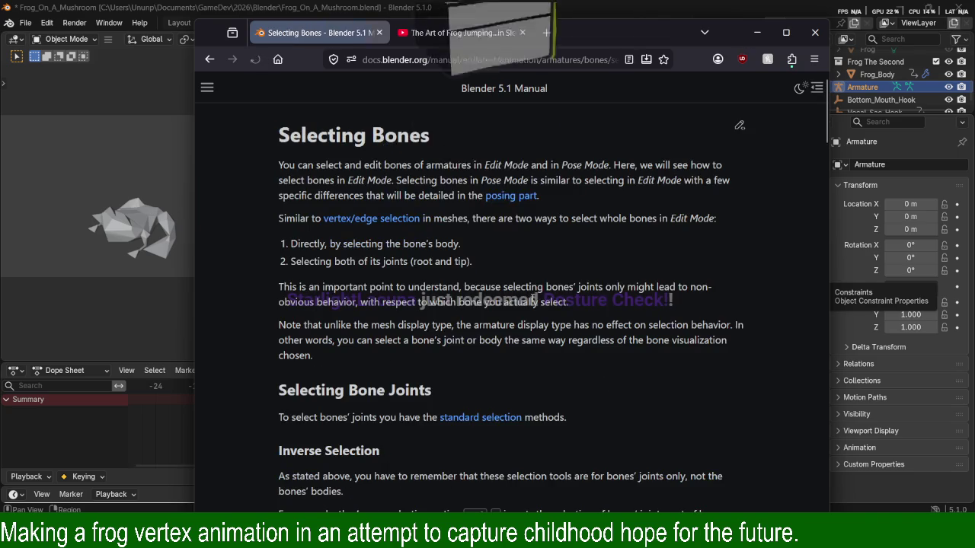
drag(345, 164, 415, 180)
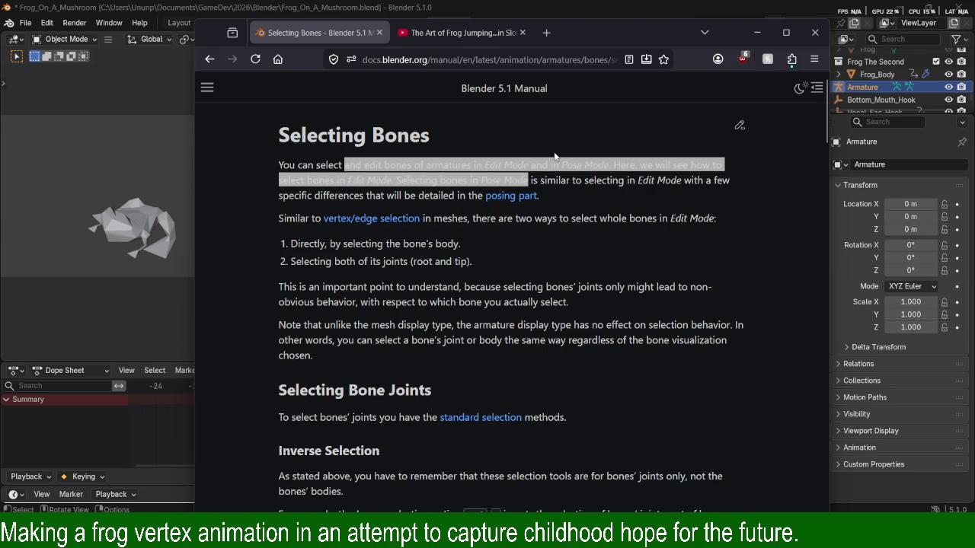
click(549, 187)
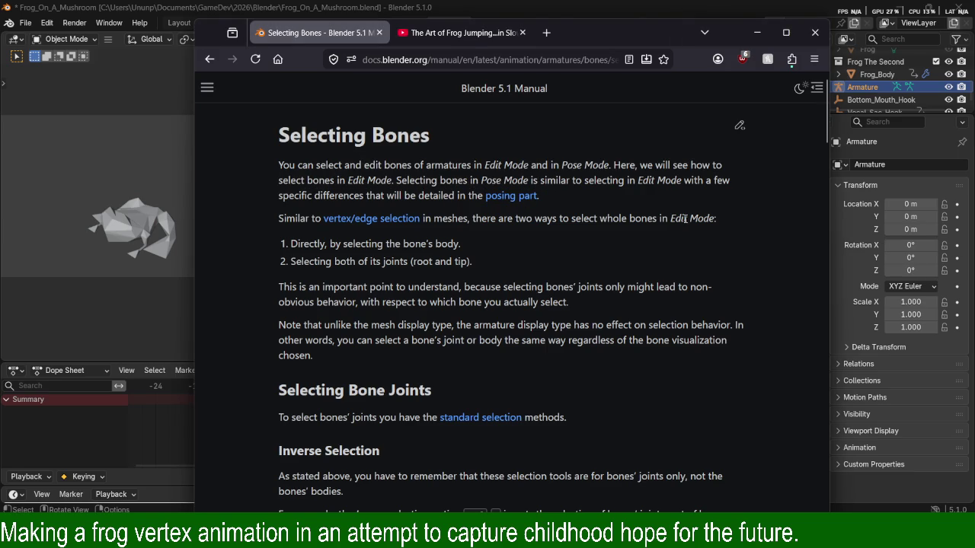
drag(514, 221, 614, 219)
click(548, 220)
click(585, 217)
drag(630, 218, 636, 236)
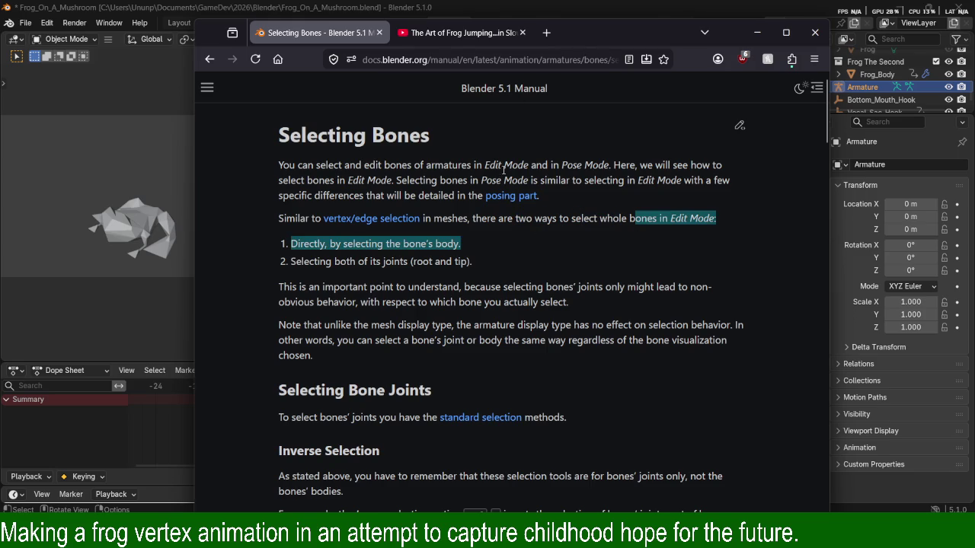
key(alt+Tab)
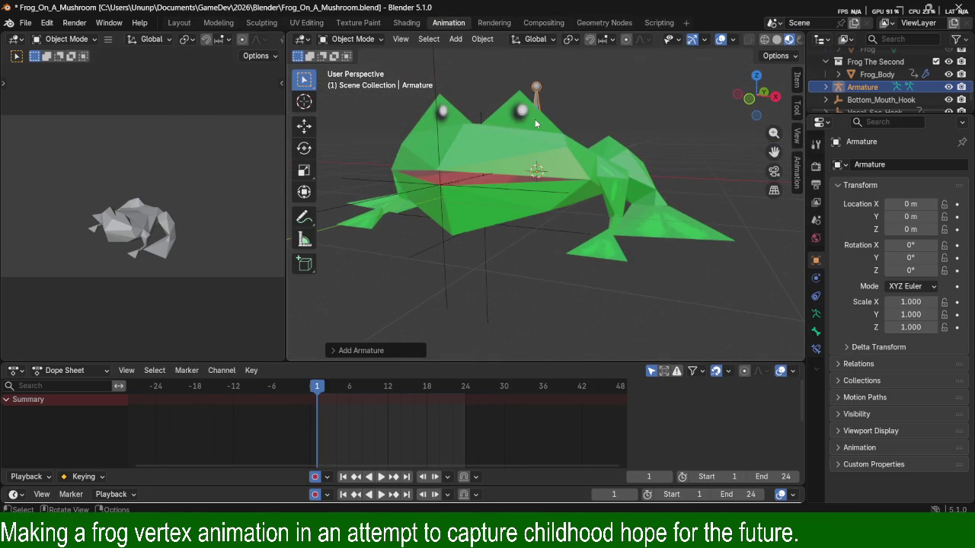
Play the frog animation, stop it at frame 11, and scrub back to frame 8.
shift+middle_drag(555, 153, 567, 186)
key(space)
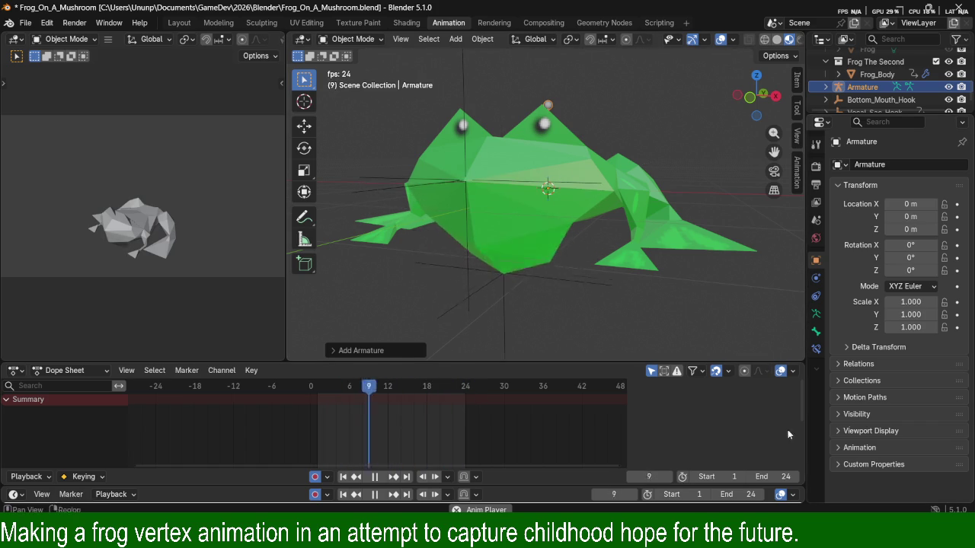
key(space)
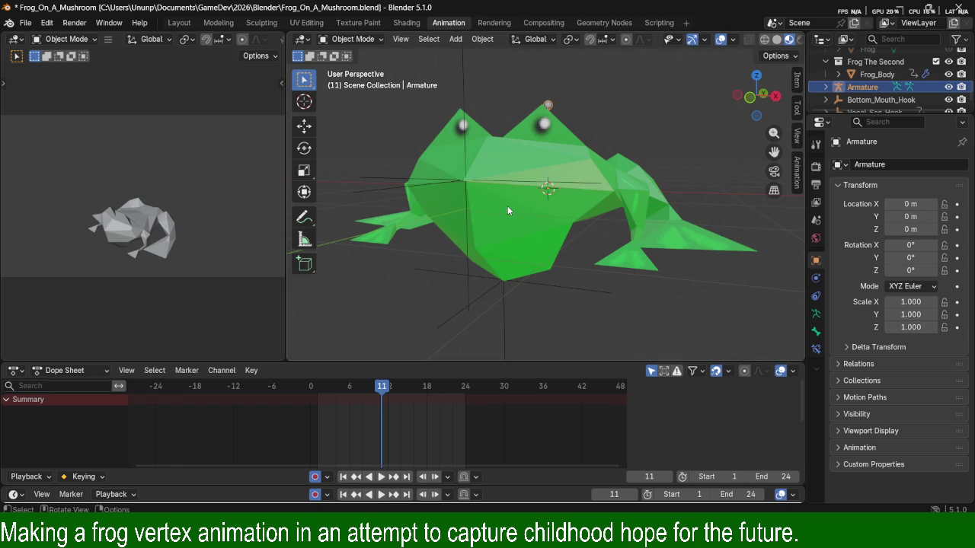
drag(396, 388, 318, 390)
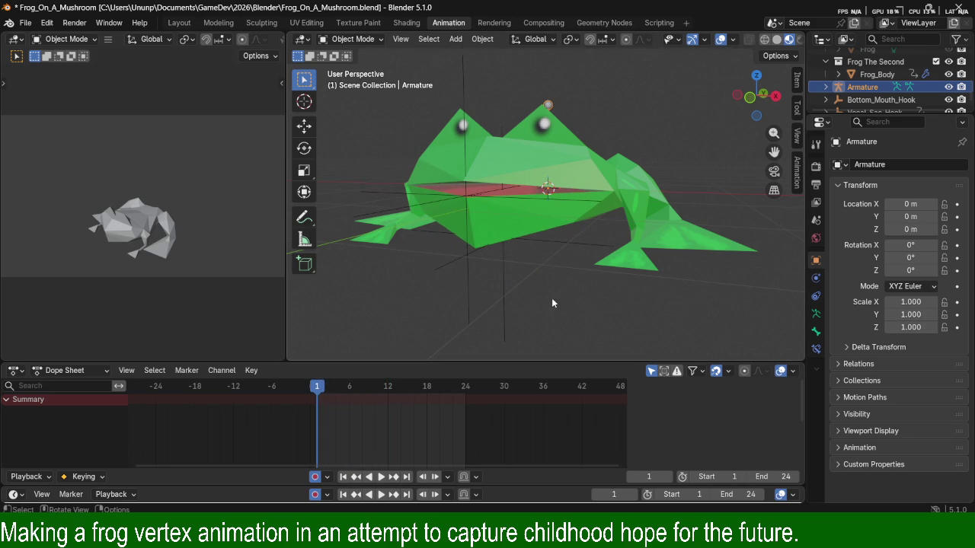
Orbit around the frog and its bone from the front, behind and above.
middle_drag(549, 306, 541, 243)
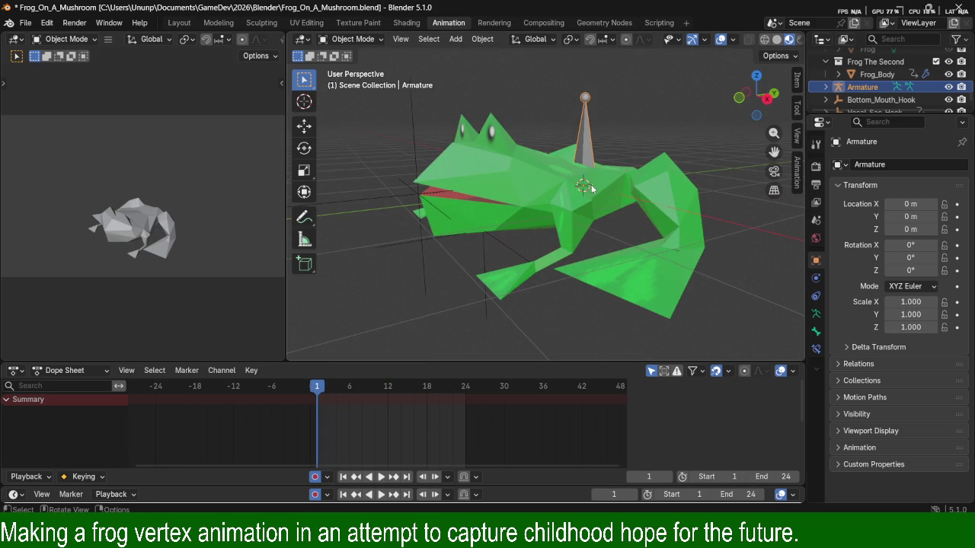
mouse_move(597, 208)
middle_down()
mouse_move(648, 201)
mouse_move(667, 211)
mouse_move(675, 201)
middle_up()
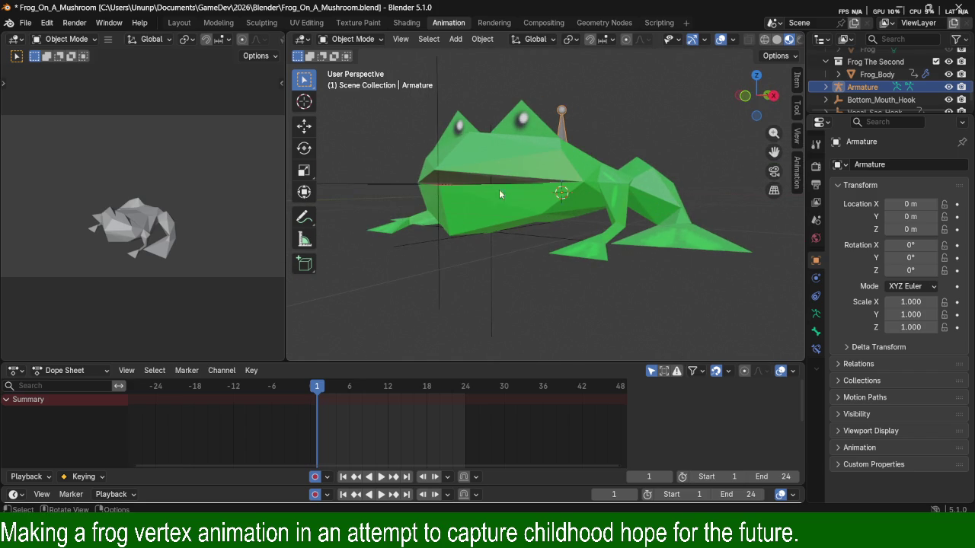
mouse_move(549, 214)
middle_down()
mouse_move(549, 185)
mouse_move(604, 168)
mouse_move(606, 142)
middle_up()
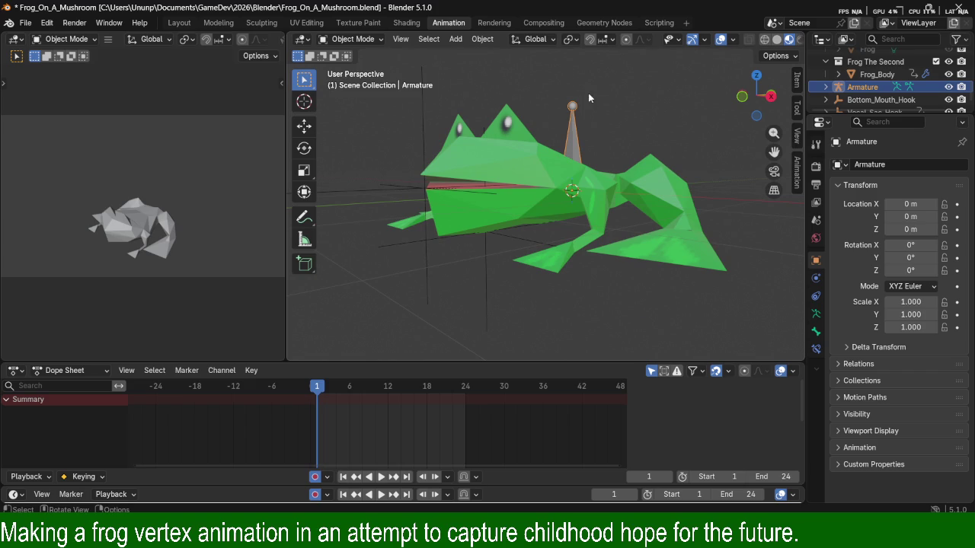
middle_drag(572, 107, 597, 183)
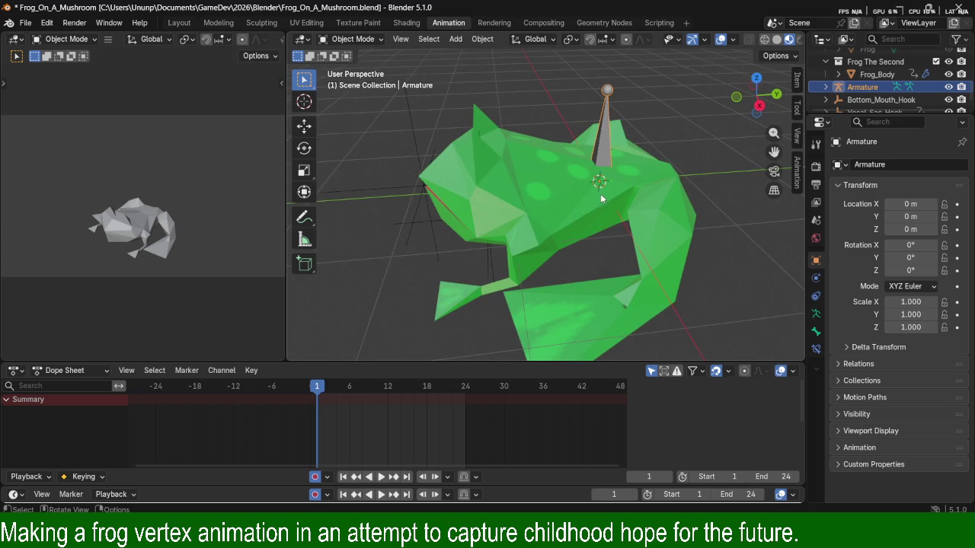
mouse_move(621, 150)
middle_down()
mouse_move(510, 140)
mouse_move(529, 175)
mouse_move(637, 131)
middle_up()
Start and cancel a move of the armature, then return to the Selecting Bones page.
key(g)
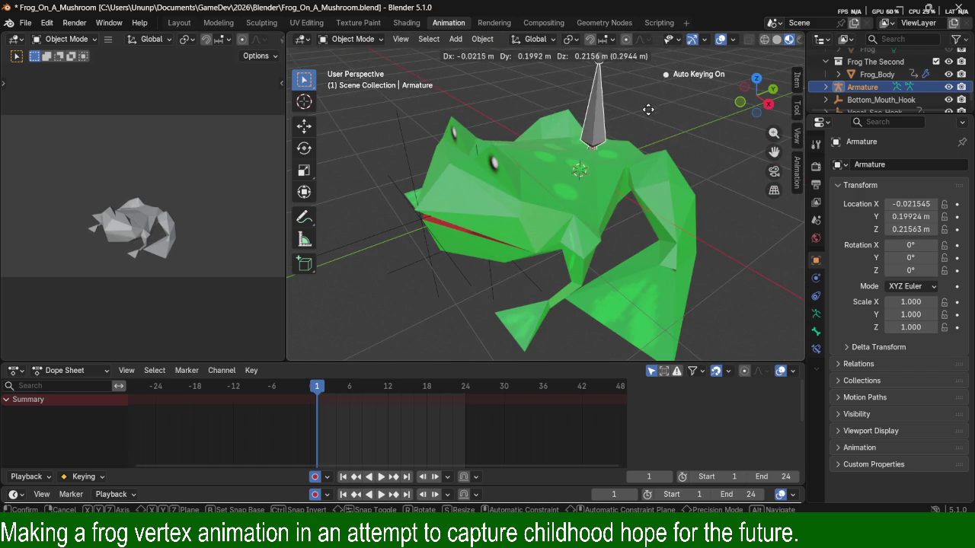
key(Escape)
mouse_move(660, 221)
middle_down()
mouse_move(642, 112)
mouse_move(631, 222)
mouse_move(586, 192)
mouse_move(599, 212)
mouse_move(618, 200)
mouse_move(625, 148)
mouse_move(637, 135)
mouse_move(644, 156)
middle_up()
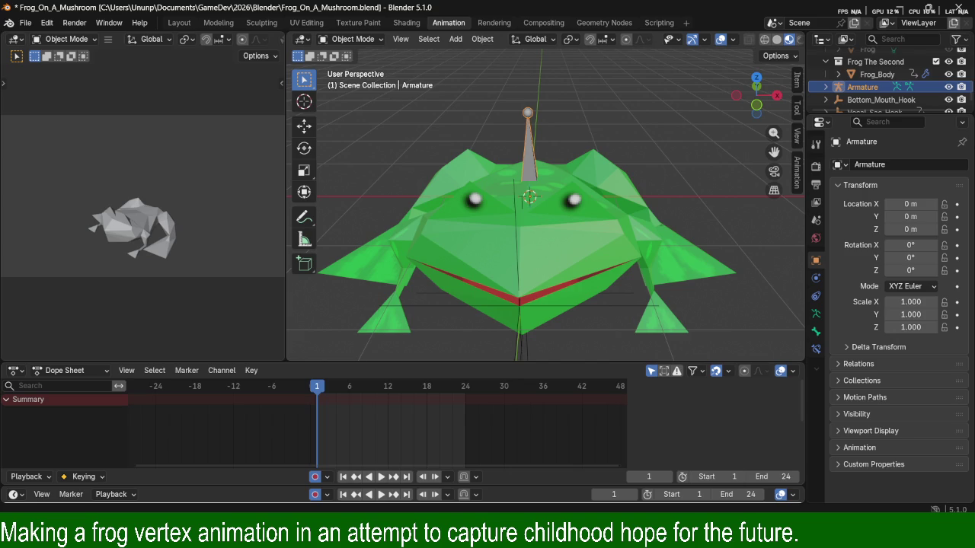
key(alt+Tab)
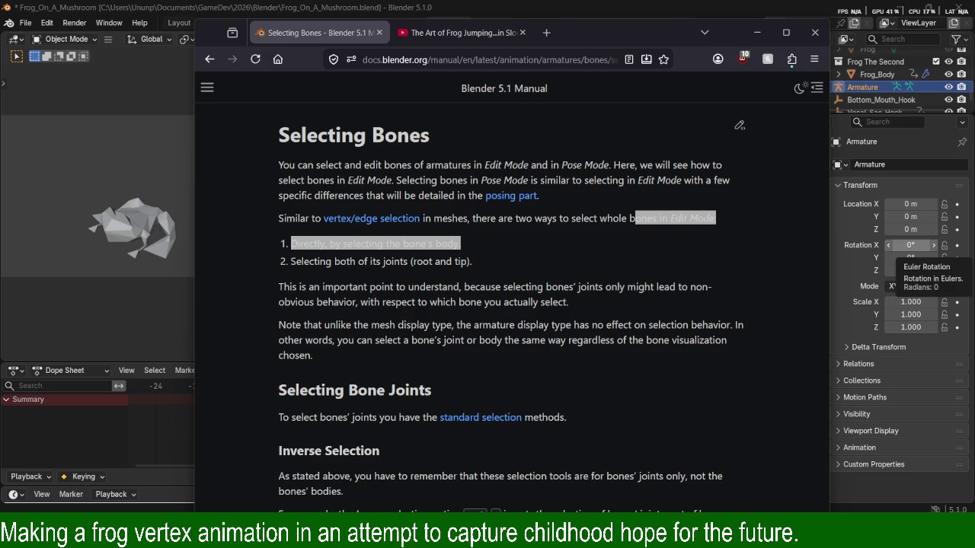
Bring up the Blender manual and highlight the Edit Mode sentence of Selecting Bones.
key(alt+Tab)
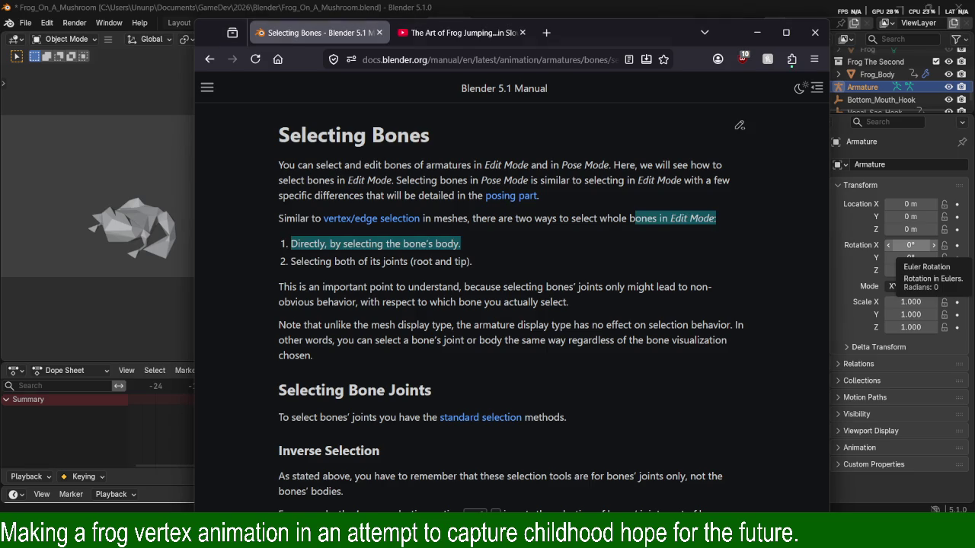
key(alt+Tab)
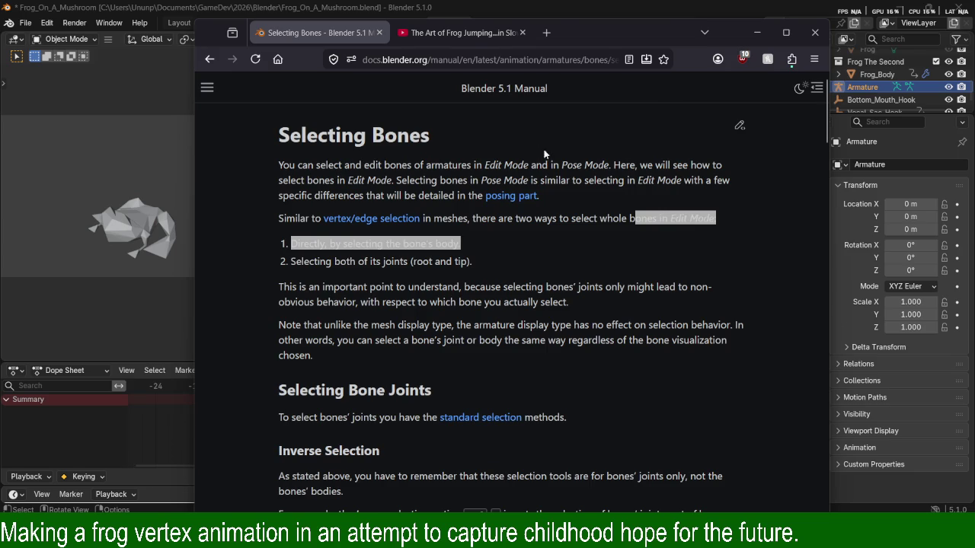
click(583, 165)
shift+click(623, 181)
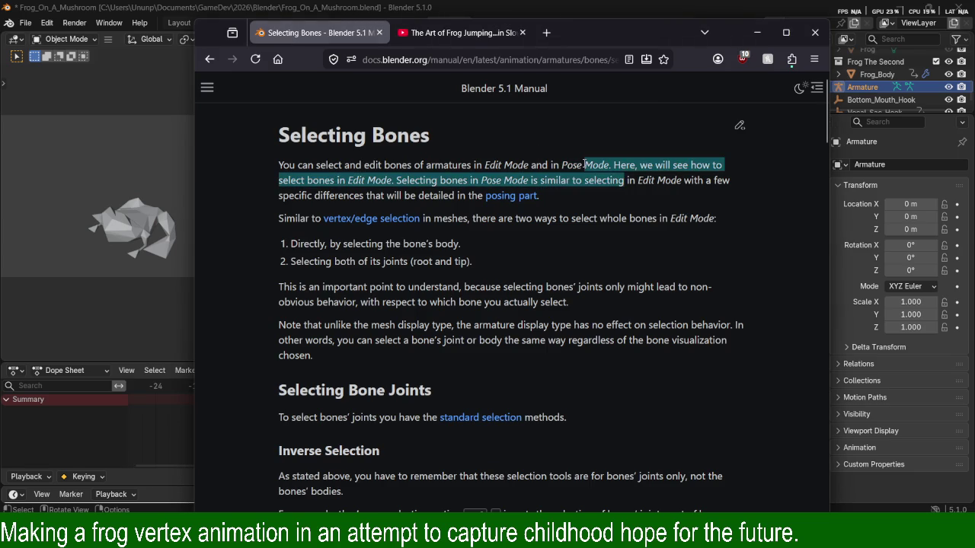
shift+click(637, 189)
mouse_move(614, 165)
mouse_down()
mouse_move(637, 183)
mouse_move(588, 196)
mouse_move(476, 161)
mouse_move(527, 181)
mouse_up()
Highlight the Pose Mode part of the paragraph, then move the manual window aside.
click(614, 165)
click(586, 197)
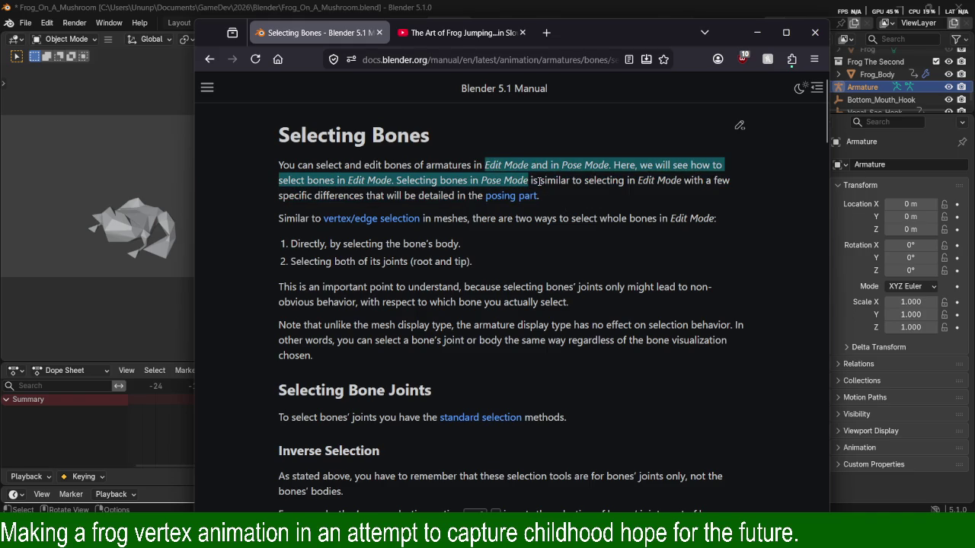
drag(528, 181, 478, 164)
click(518, 177)
drag(528, 181, 535, 165)
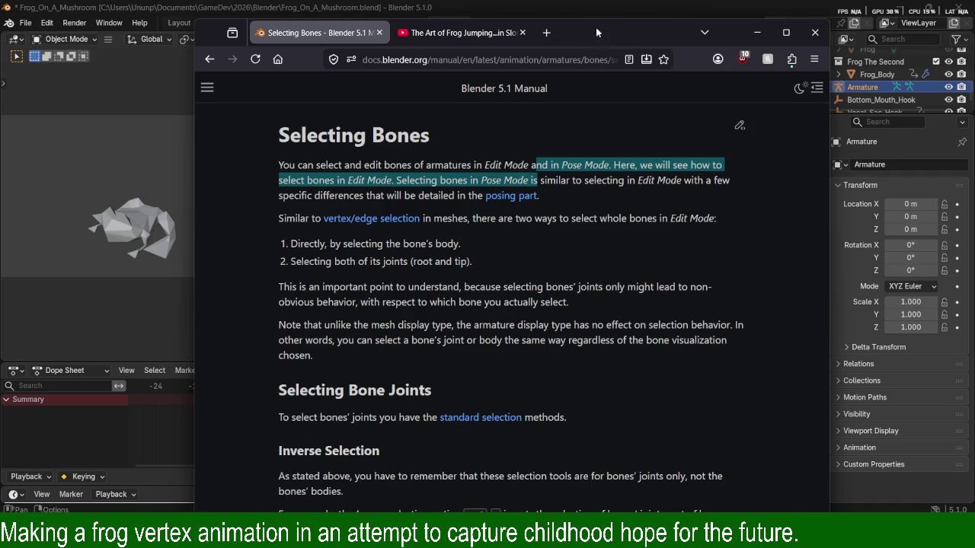
drag(586, 37, 974, 37)
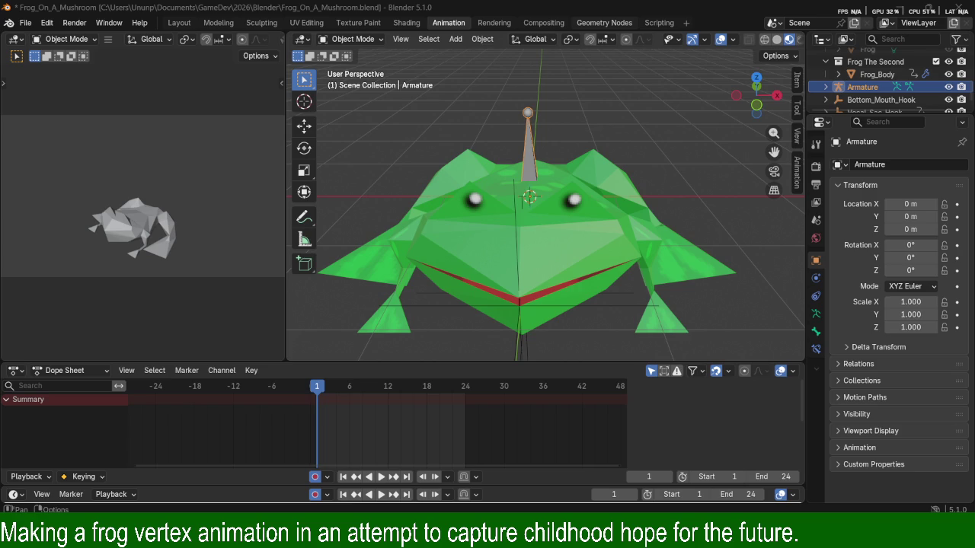
Open the Wikipedia Cordyceps article and read the intro, highlighting the diverse variants phrase.
key(alt+Tab)
scroll(509, 219, down, 3)
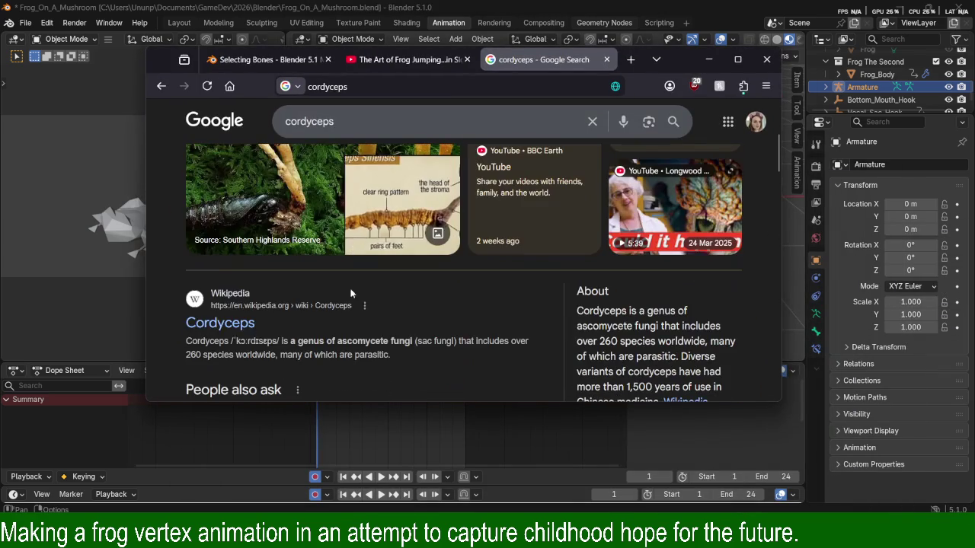
click(218, 324)
scroll(374, 210, down, 2)
scroll(374, 210, down, 1)
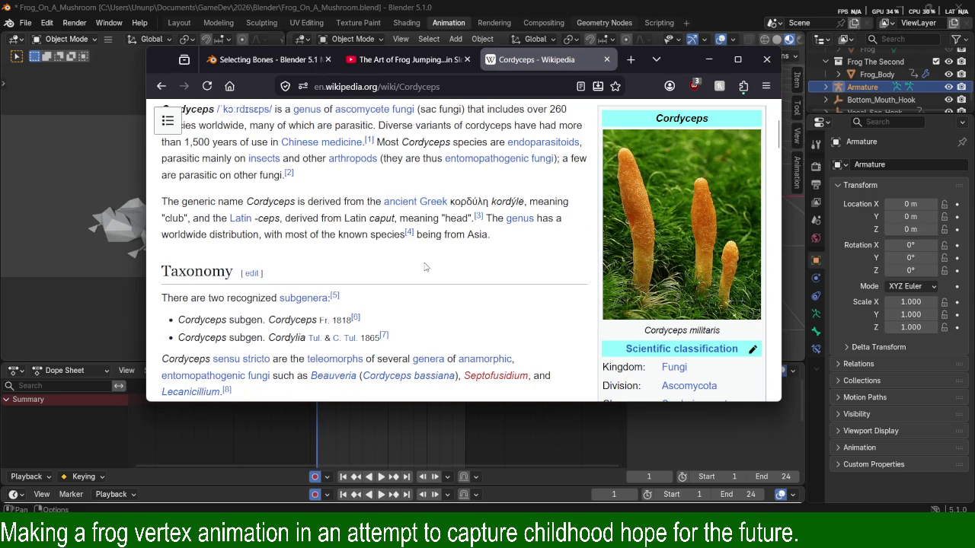
scroll(431, 271, up, 2)
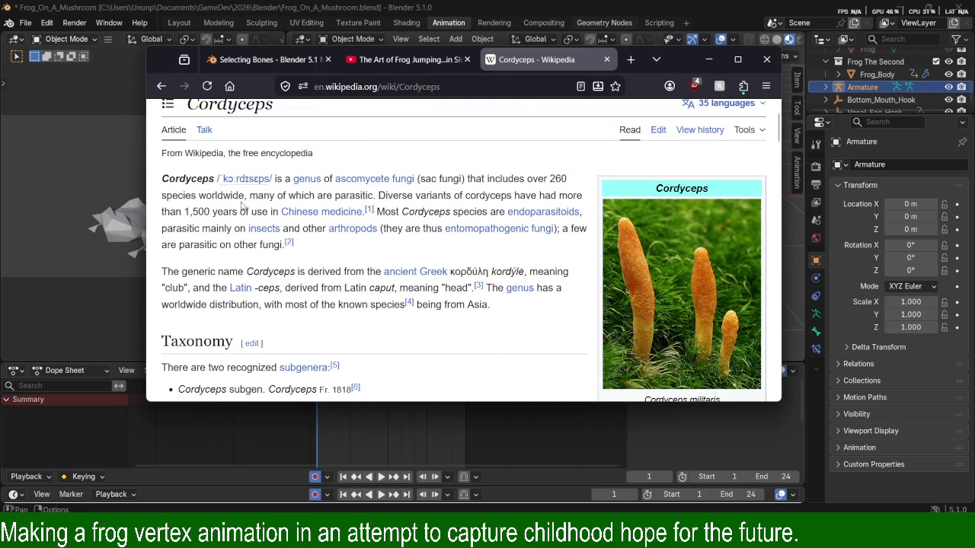
drag(244, 196, 322, 196)
click(324, 197)
mouse_move(258, 195)
mouse_down()
mouse_move(538, 212)
mouse_move(487, 197)
mouse_up()
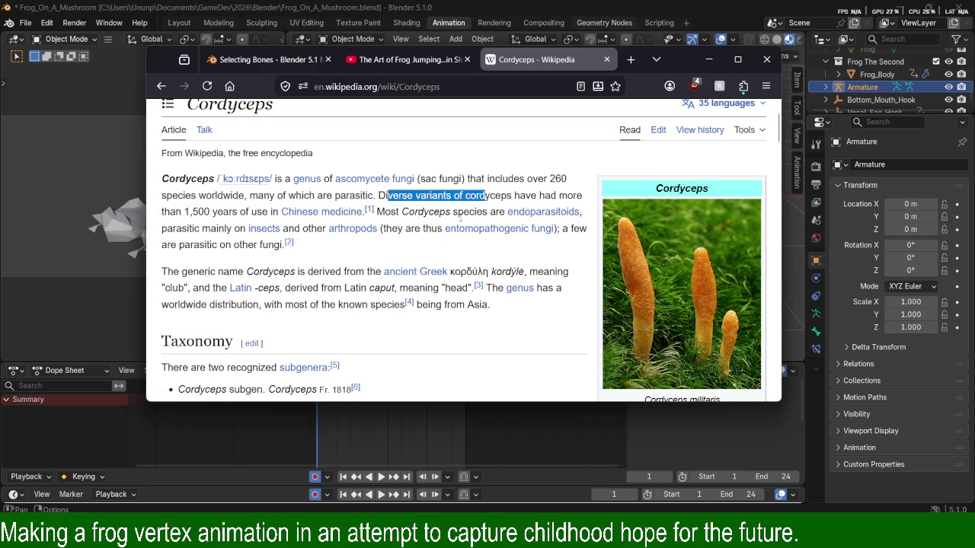
scroll(375, 261, down, 4)
scroll(431, 228, down, 2)
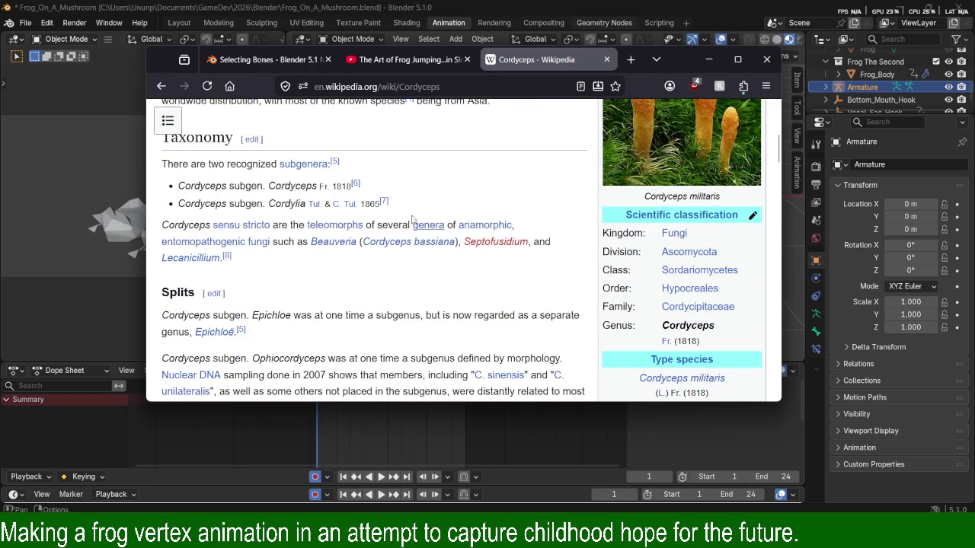
scroll(294, 199, down, 5)
scroll(294, 199, up, 3)
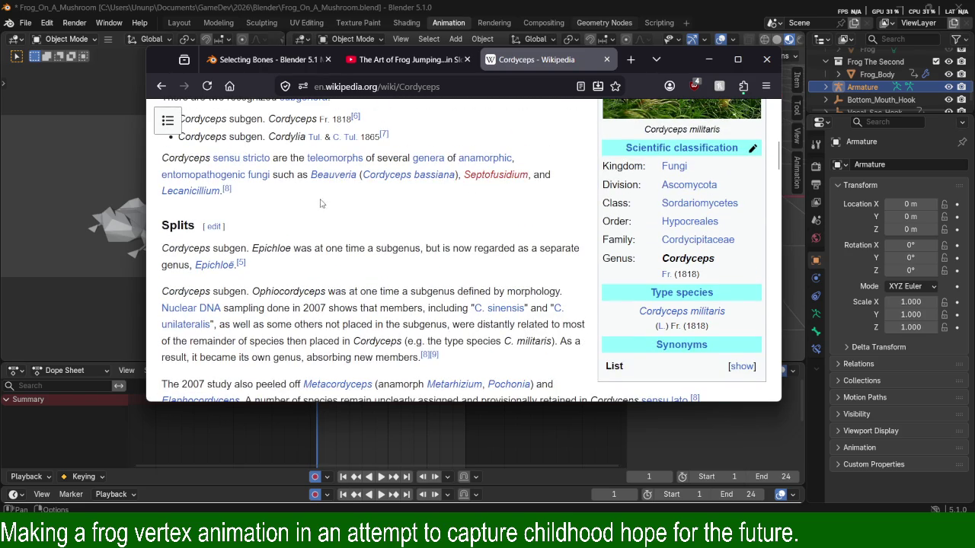
scroll(241, 177, down, 3)
scroll(274, 198, down, 2)
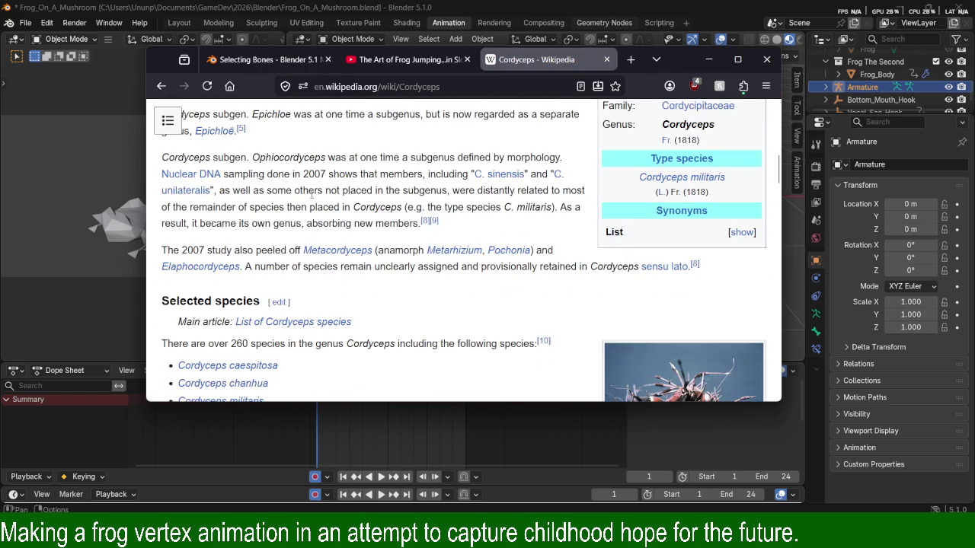
scroll(313, 218, down, 4)
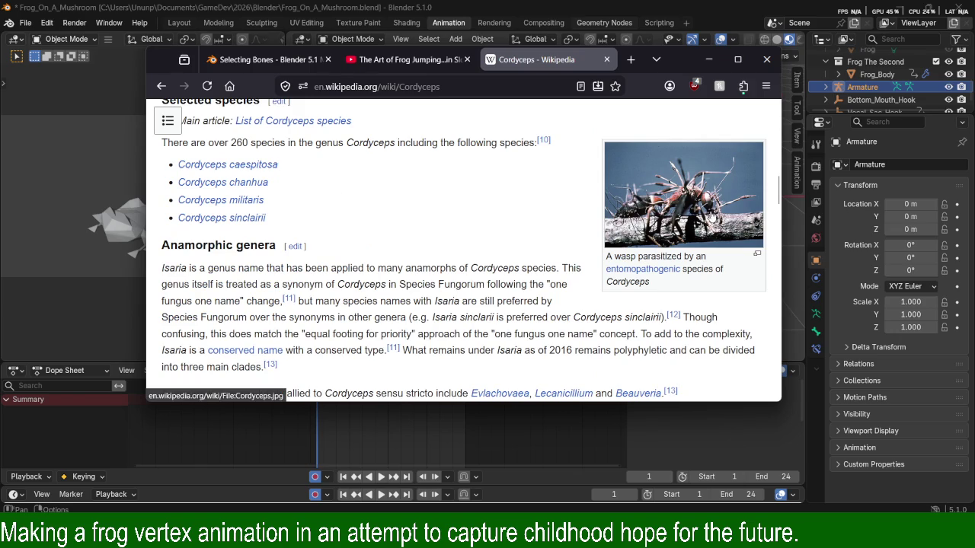
Open the Cordyceps.jpg file page in a new tab, view it, then return to the article.
middle_click(678, 201)
click(561, 63)
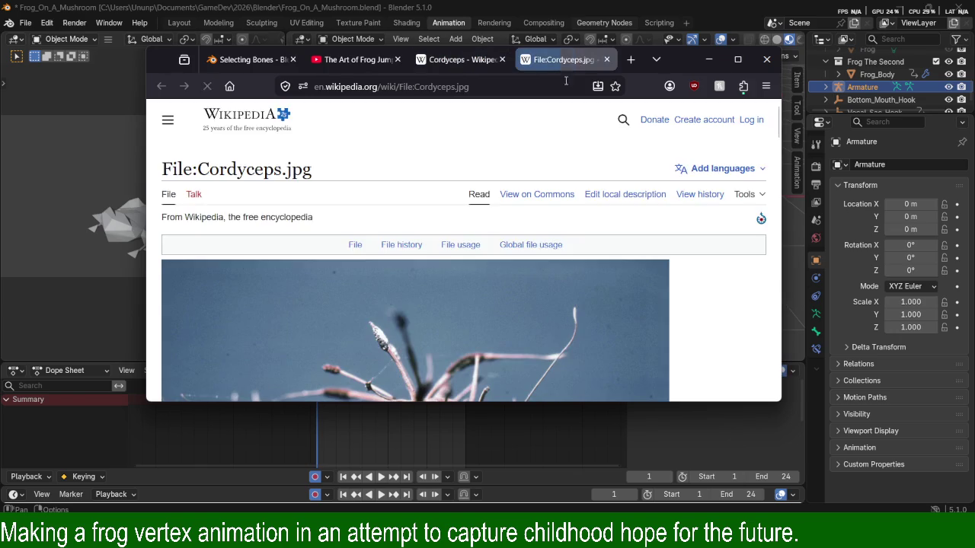
scroll(623, 258, down, 2)
scroll(623, 258, down, 3)
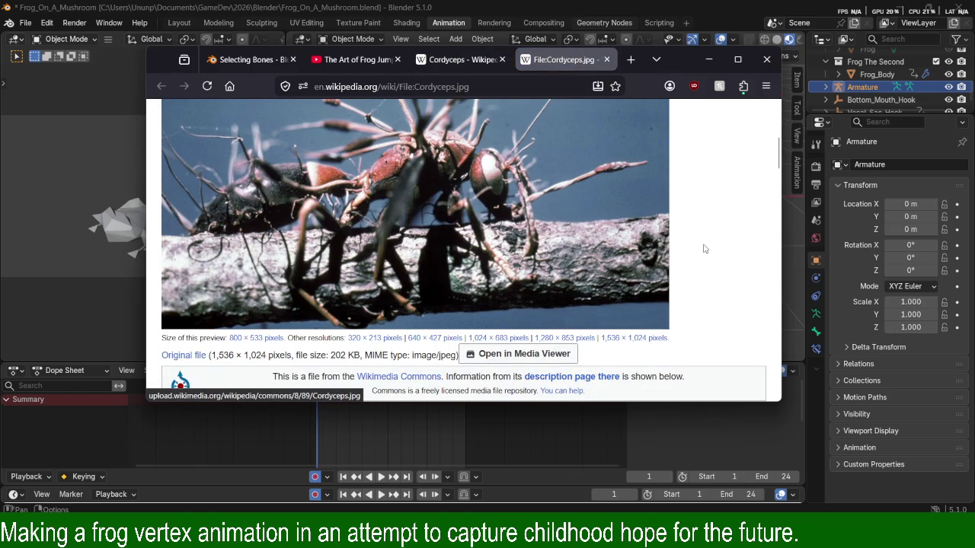
scroll(535, 215, up, 2)
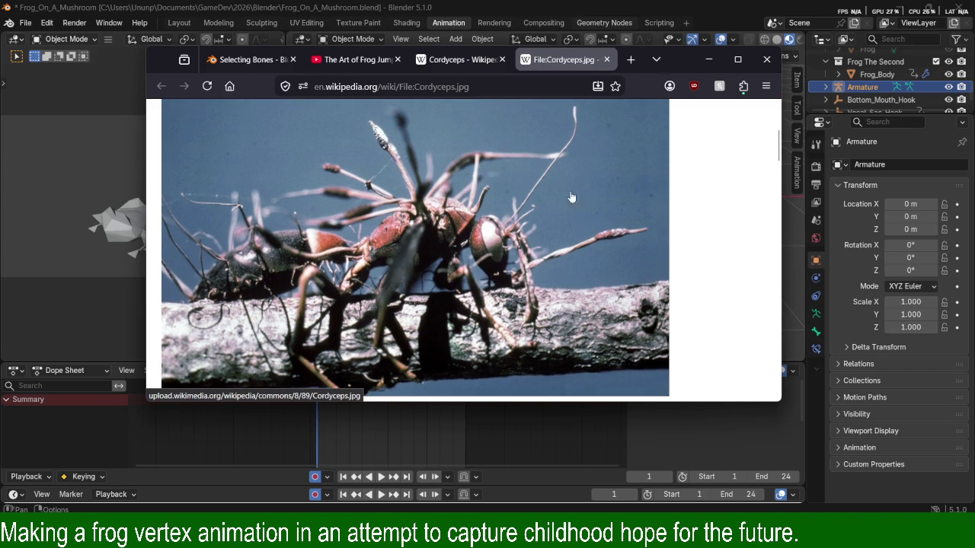
click(476, 65)
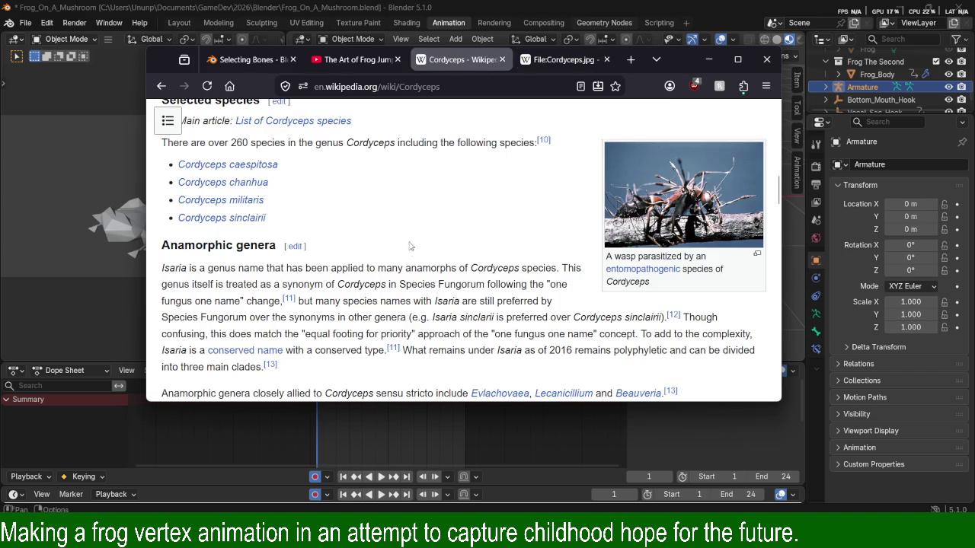
scroll(334, 139, down, 3)
scroll(335, 139, down, 2)
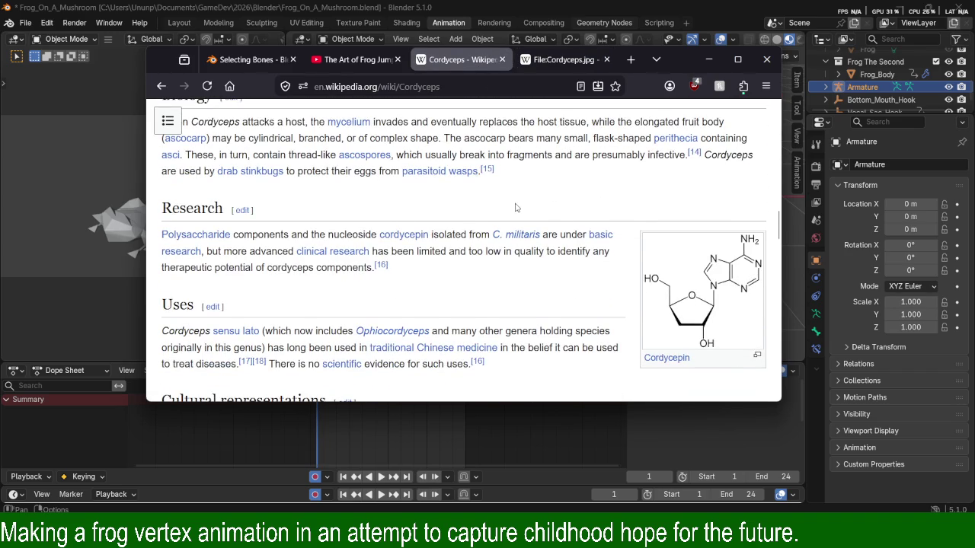
scroll(334, 140, down, 3)
scroll(336, 168, up, 5)
scroll(337, 205, up, 2)
scroll(338, 204, up, 2)
scroll(338, 204, up, 2)
scroll(282, 202, down, 5)
scroll(226, 200, down, 2)
Open the C. militaris article in a new tab and highlight its 'caterpillar fungus' name.
drag(236, 234, 372, 235)
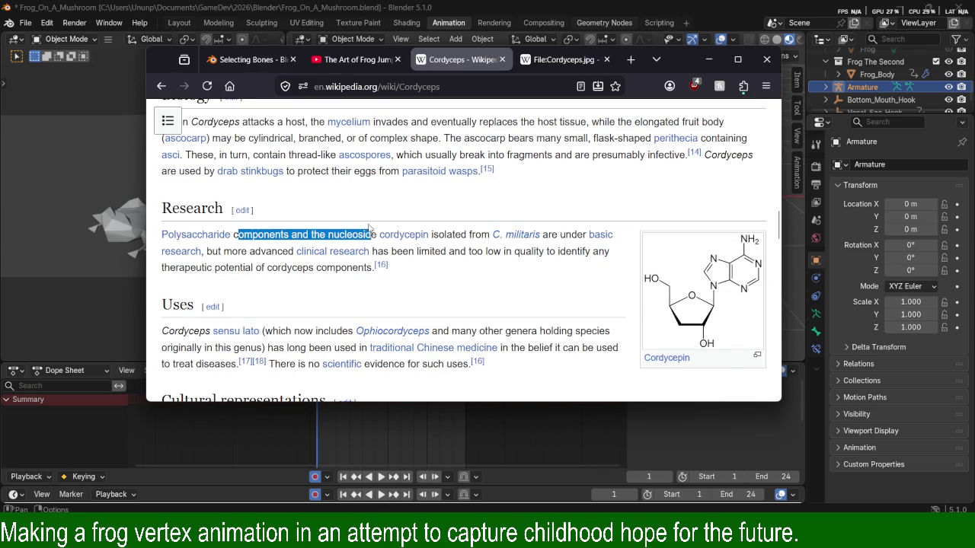
drag(452, 235, 481, 235)
click(558, 235)
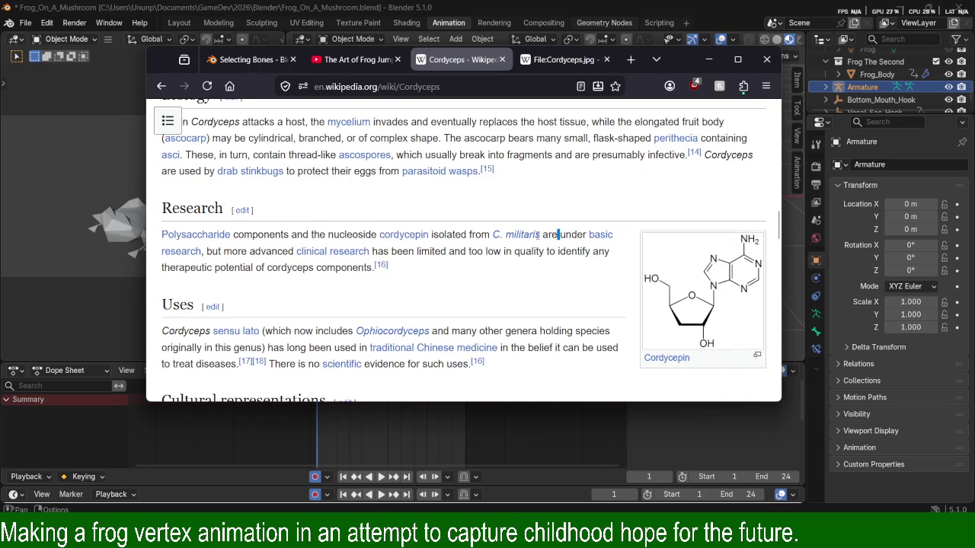
middle_click(515, 237)
click(499, 60)
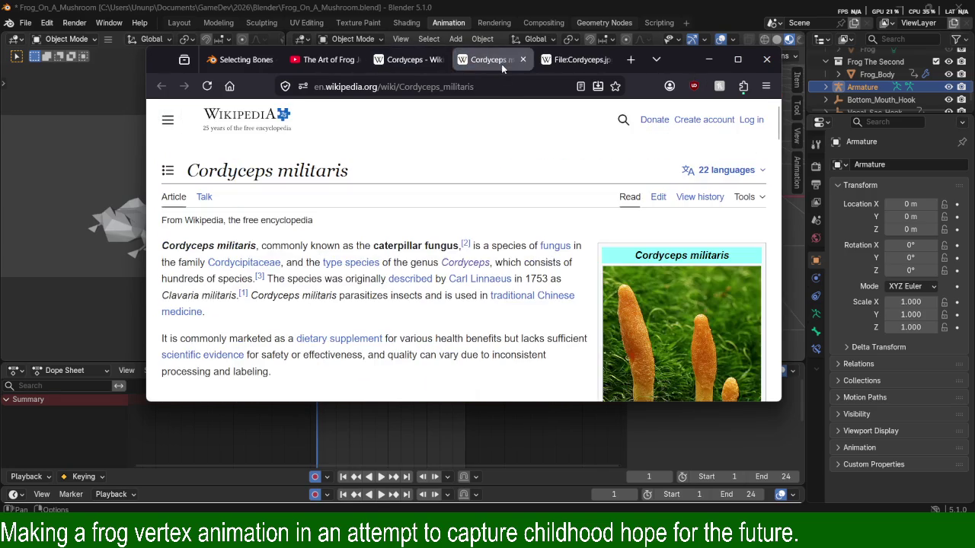
click(576, 61)
click(493, 59)
drag(354, 245, 457, 245)
Read the C. militaris Uses section, highlighting the inedible, In Asia and China approval sentences.
scroll(397, 190, down, 3)
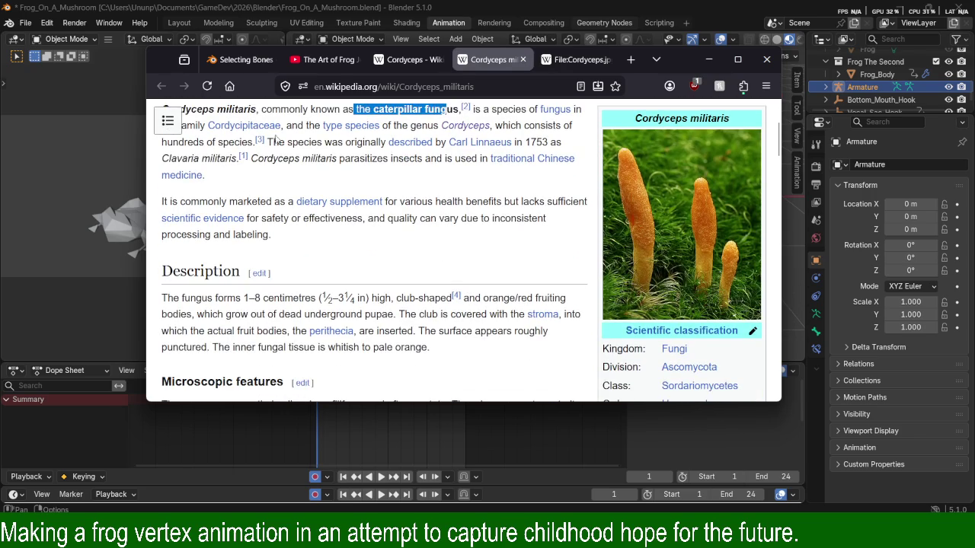
scroll(373, 134, down, 1)
scroll(372, 134, down, 5)
scroll(388, 160, down, 4)
scroll(408, 194, down, 4)
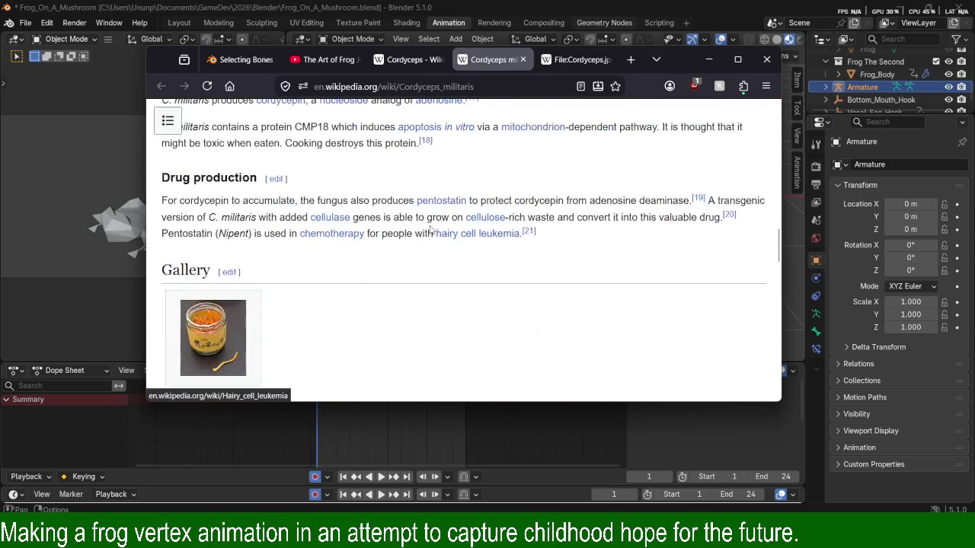
scroll(429, 228, down, 4)
scroll(427, 227, up, 3)
scroll(416, 221, down, 6)
scroll(438, 221, up, 10)
scroll(442, 221, up, 4)
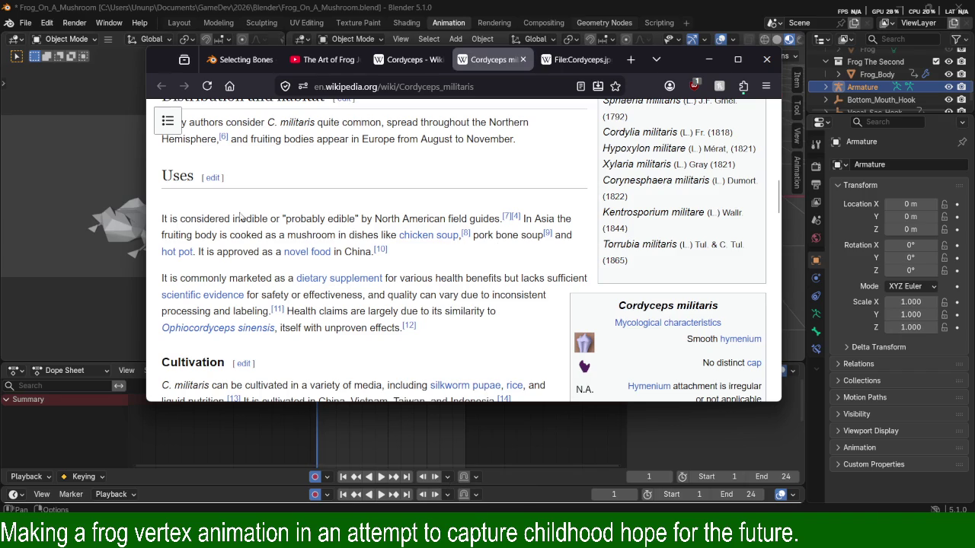
drag(172, 218, 462, 219)
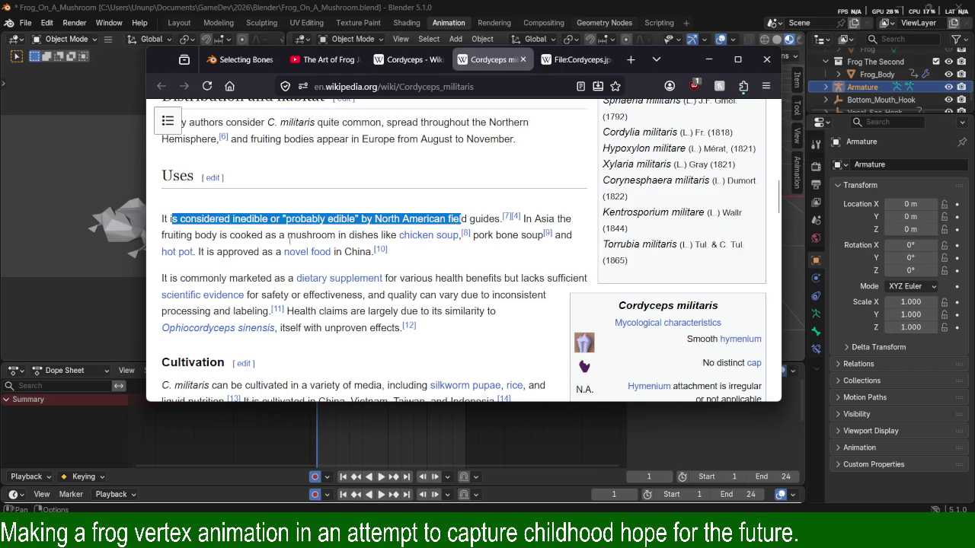
click(221, 235)
drag(161, 219, 446, 218)
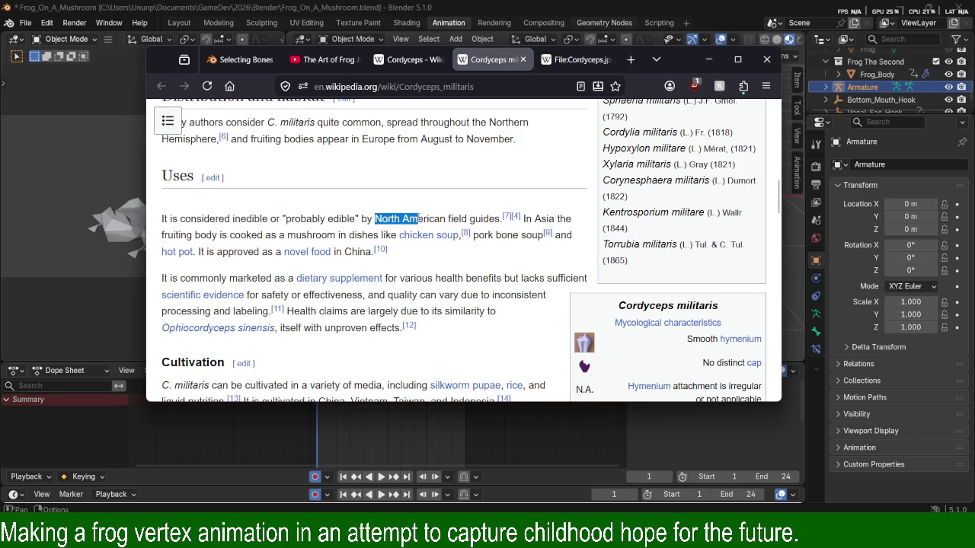
click(521, 218)
drag(522, 218, 560, 219)
drag(213, 234, 381, 235)
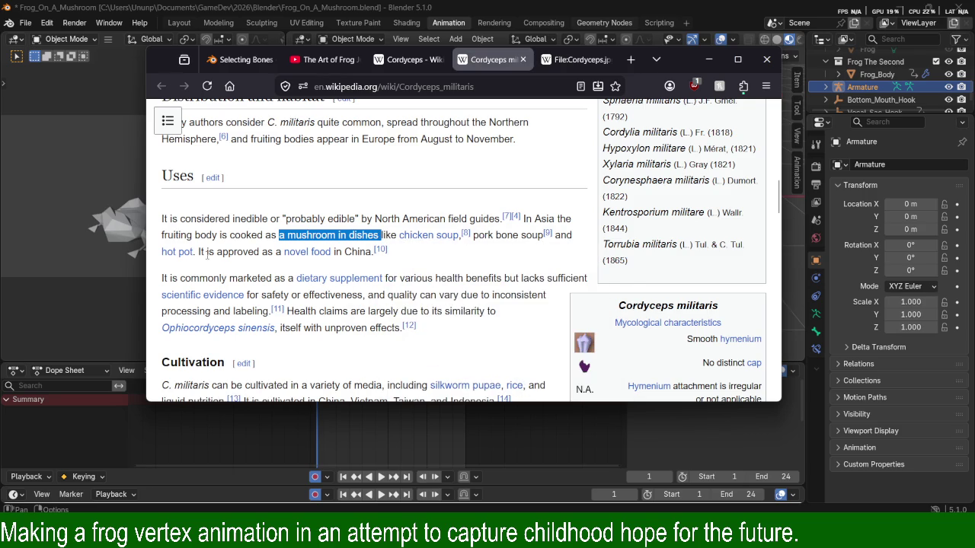
drag(206, 256, 263, 253)
click(343, 252)
drag(346, 253, 352, 252)
Highlight the health-benefit marketing phrases and open Ophiocordyceps sinensis in a new tab.
double_click(412, 279)
click(412, 279)
drag(285, 278, 200, 279)
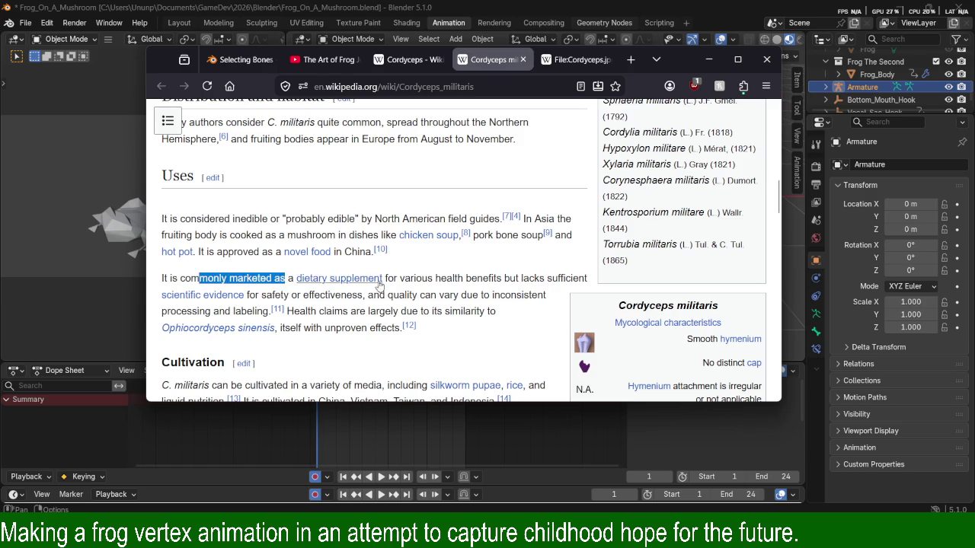
mouse_move(386, 279)
mouse_down()
mouse_move(533, 280)
mouse_move(458, 289)
mouse_up()
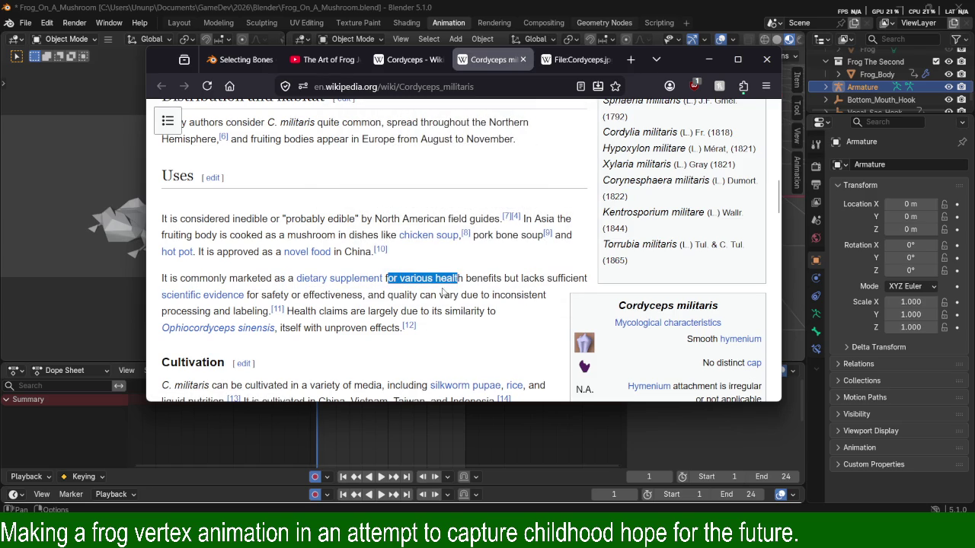
mouse_move(266, 296)
mouse_down()
mouse_move(413, 297)
mouse_move(349, 311)
mouse_move(270, 311)
mouse_move(366, 311)
mouse_move(311, 313)
mouse_move(374, 326)
mouse_move(375, 312)
mouse_move(440, 312)
mouse_move(363, 328)
mouse_move(365, 308)
mouse_up()
click(360, 291)
click(311, 309)
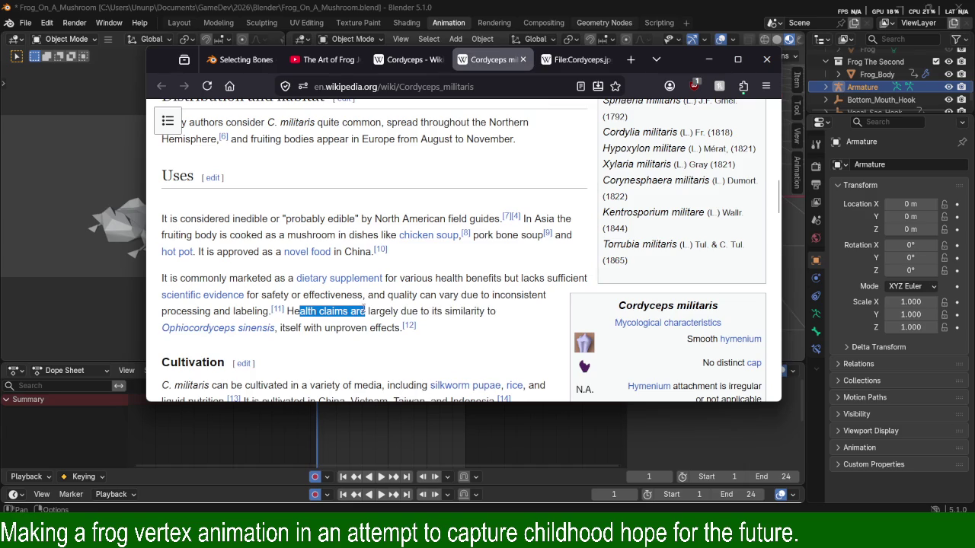
middle_click(266, 334)
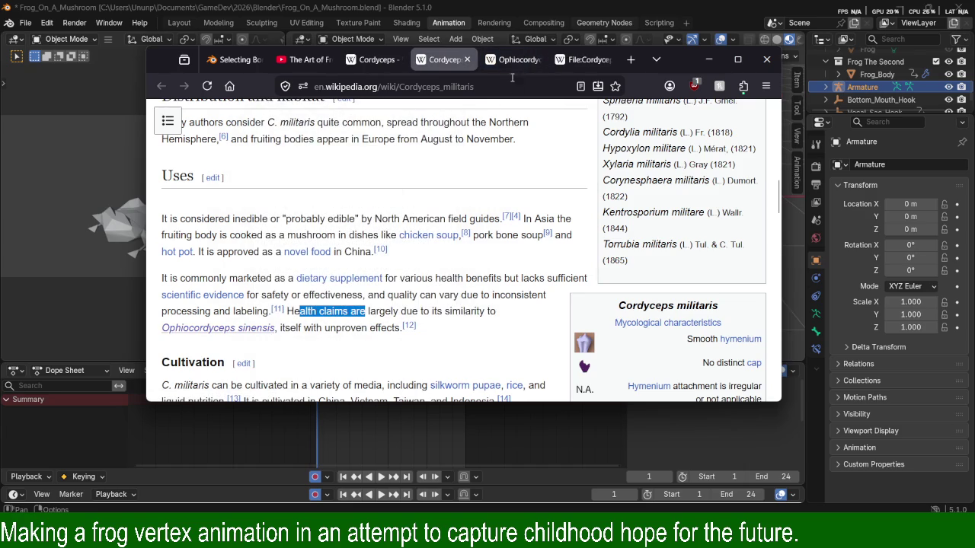
Read the Ophiocordyceps sinensis article, highlighting the word 'colloquially'.
click(515, 61)
scroll(610, 271, down, 3)
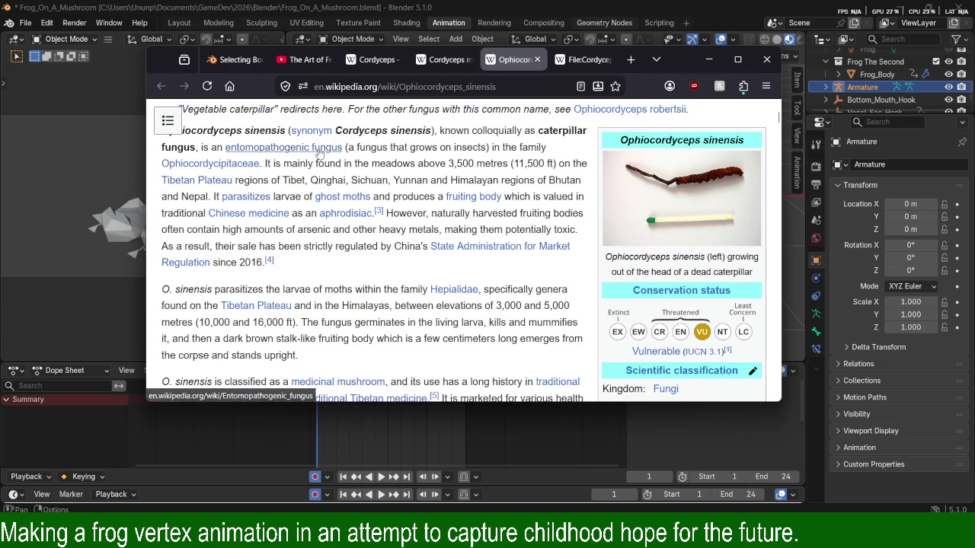
drag(470, 131, 552, 131)
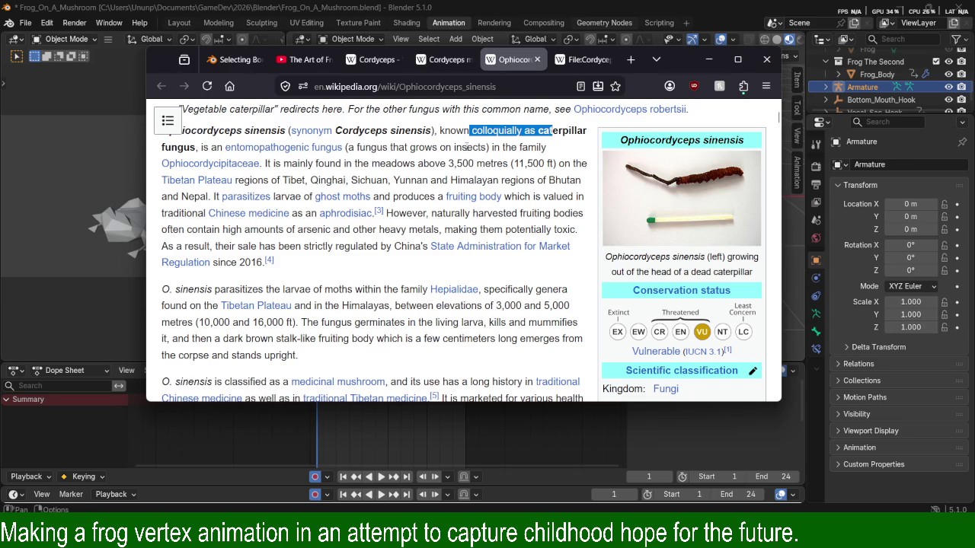
scroll(447, 177, down, 1)
scroll(434, 191, down, 3)
scroll(434, 191, down, 3)
scroll(433, 192, down, 3)
scroll(433, 190, down, 3)
scroll(433, 187, down, 4)
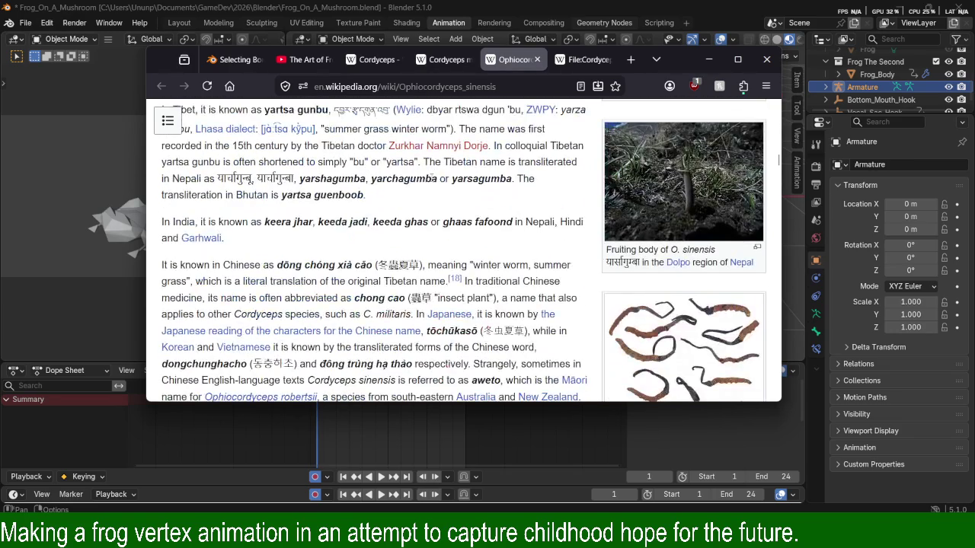
scroll(433, 178, down, 5)
scroll(432, 179, up, 2)
scroll(433, 179, up, 1)
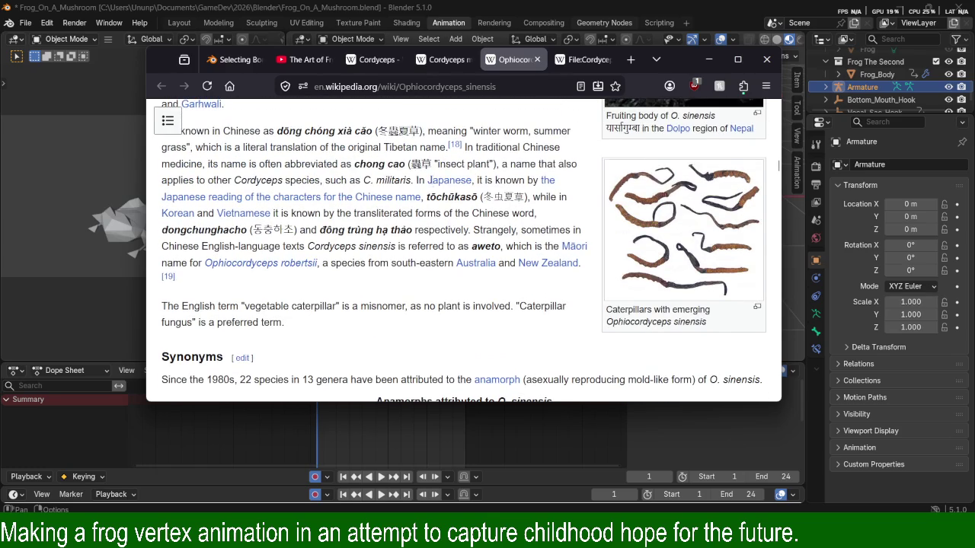
View the dried caterpillars photo at full size, then close that tab.
click(650, 220)
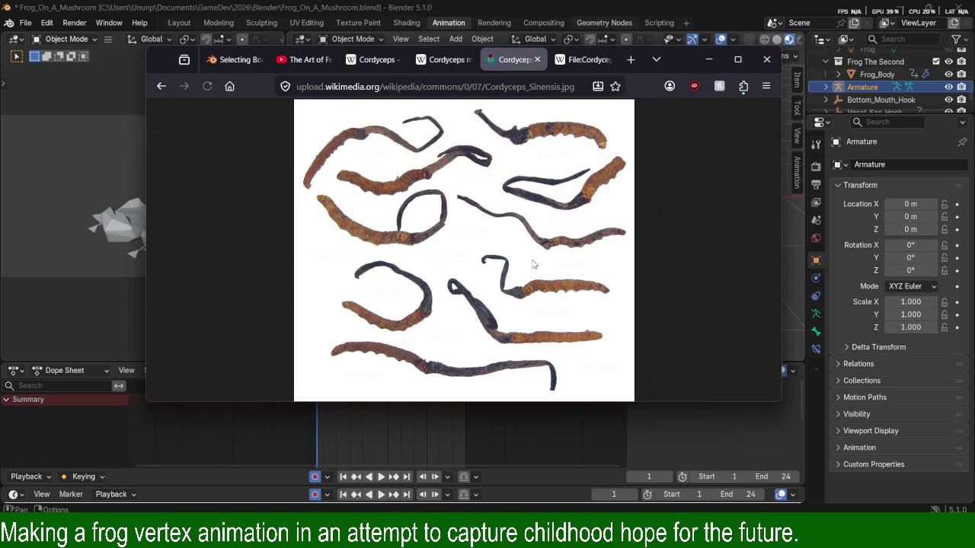
click(397, 321)
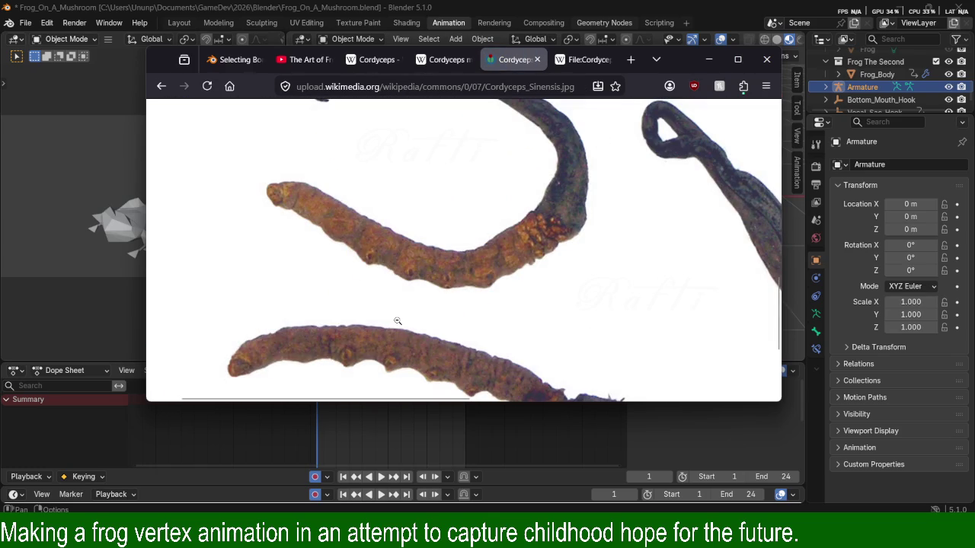
click(397, 321)
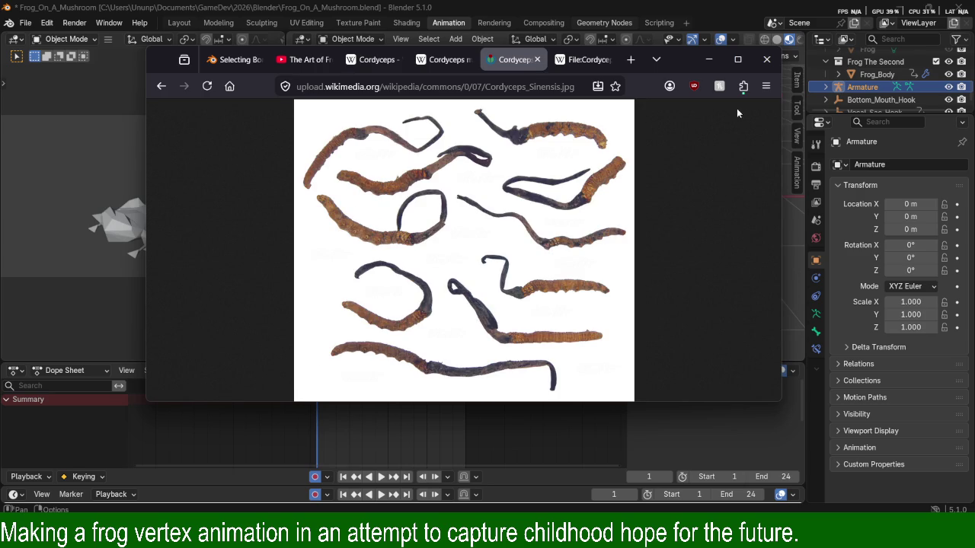
click(537, 60)
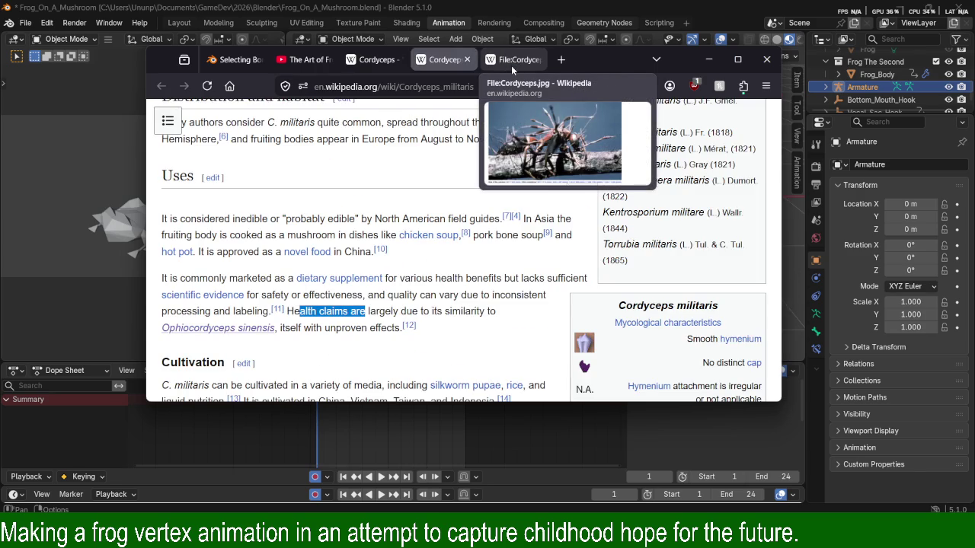
Close the Cordyceps militaris tab and scroll through the main Cordyceps article.
scroll(457, 221, down, 3)
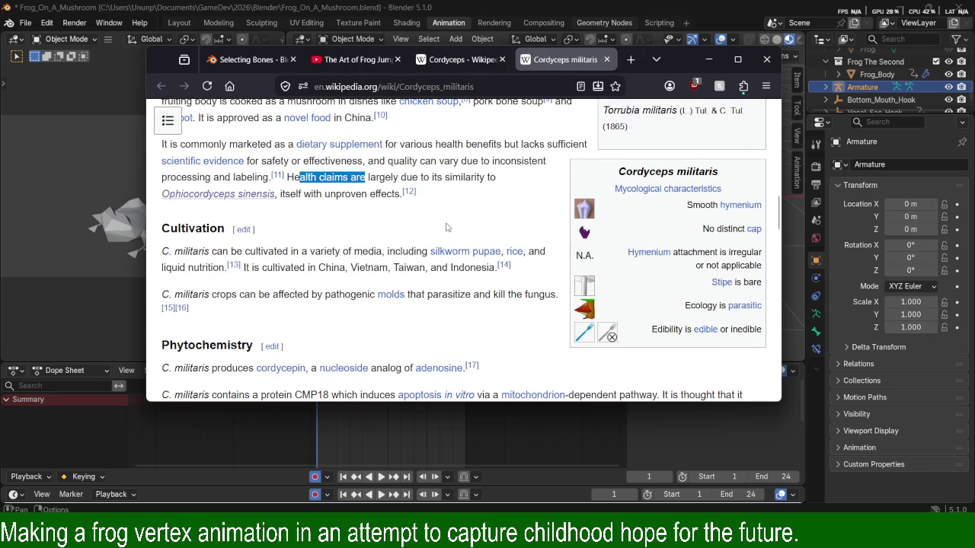
scroll(448, 226, down, 3)
scroll(448, 227, up, 1)
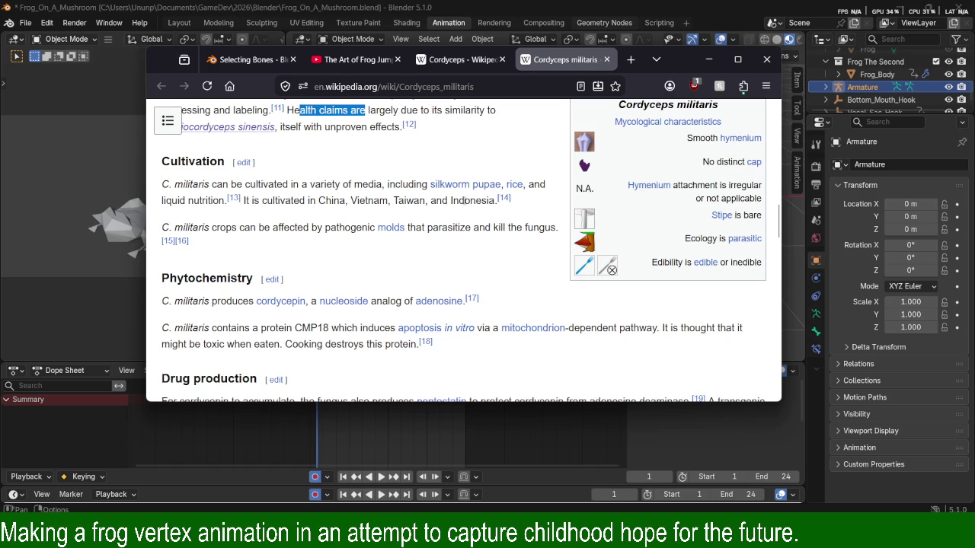
scroll(484, 204, up, 5)
scroll(485, 204, up, 5)
middle_click(556, 61)
scroll(434, 239, down, 2)
scroll(487, 244, up, 2)
scroll(533, 251, up, 4)
scroll(563, 259, down, 4)
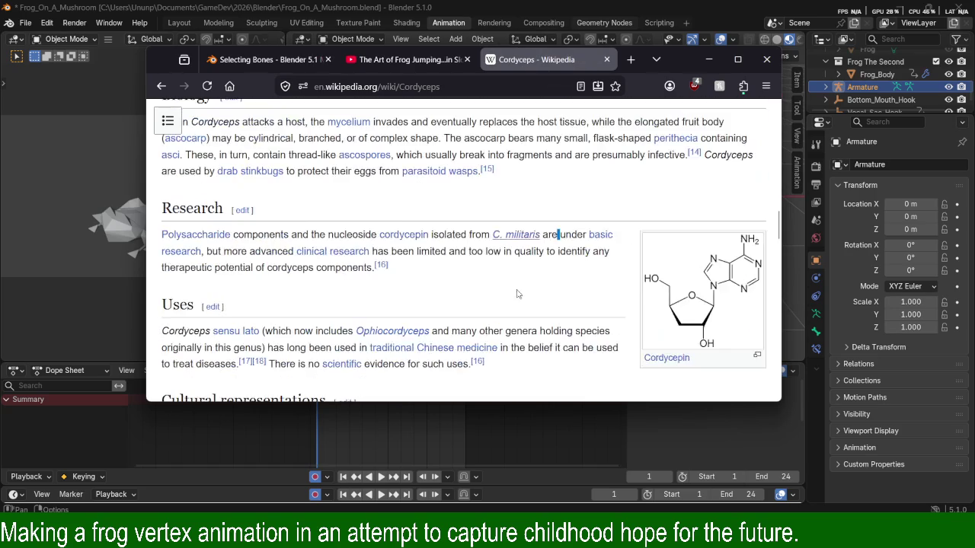
scroll(574, 261, down, 1)
scroll(335, 202, down, 3)
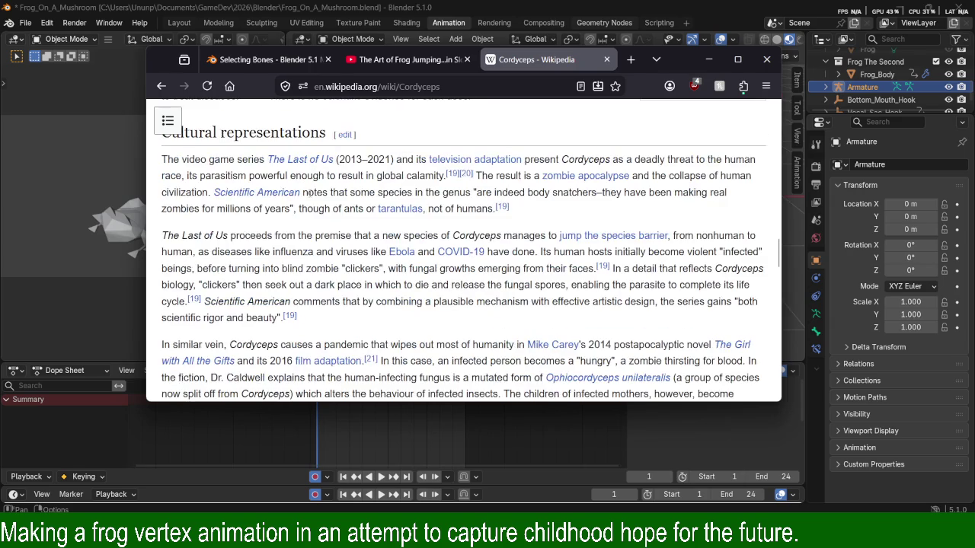
scroll(344, 217, down, 1)
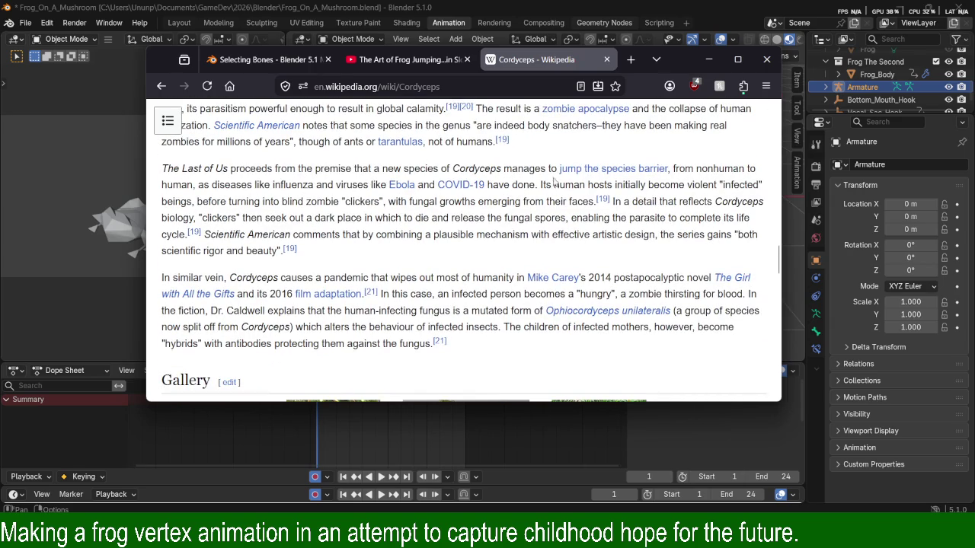
Read Cultural representations, highlighting the deadly threat sentence, and scroll down to the Gallery.
drag(183, 168, 293, 168)
click(299, 169)
scroll(296, 183, up, 2)
scroll(292, 197, down, 1)
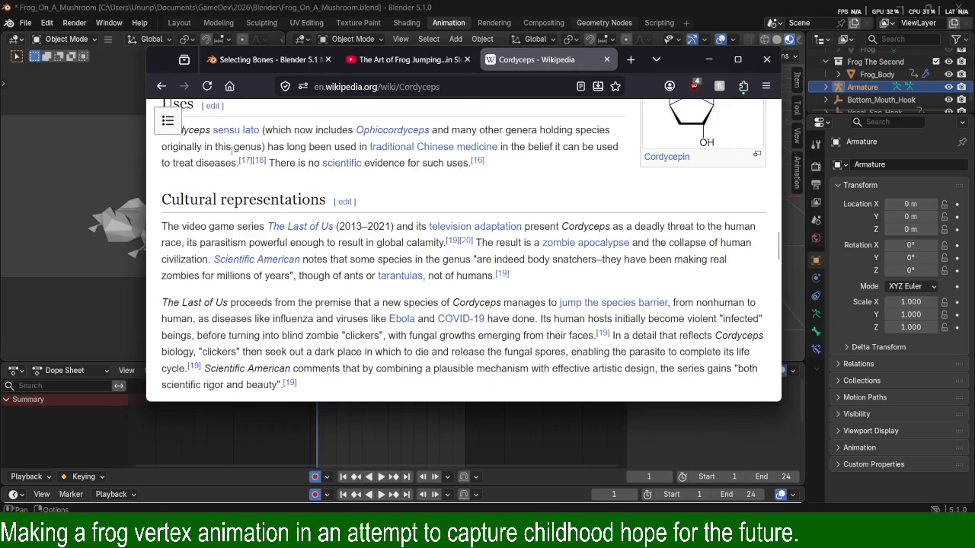
mouse_move(326, 200)
mouse_down()
mouse_move(198, 200)
mouse_move(222, 228)
mouse_move(539, 229)
mouse_up()
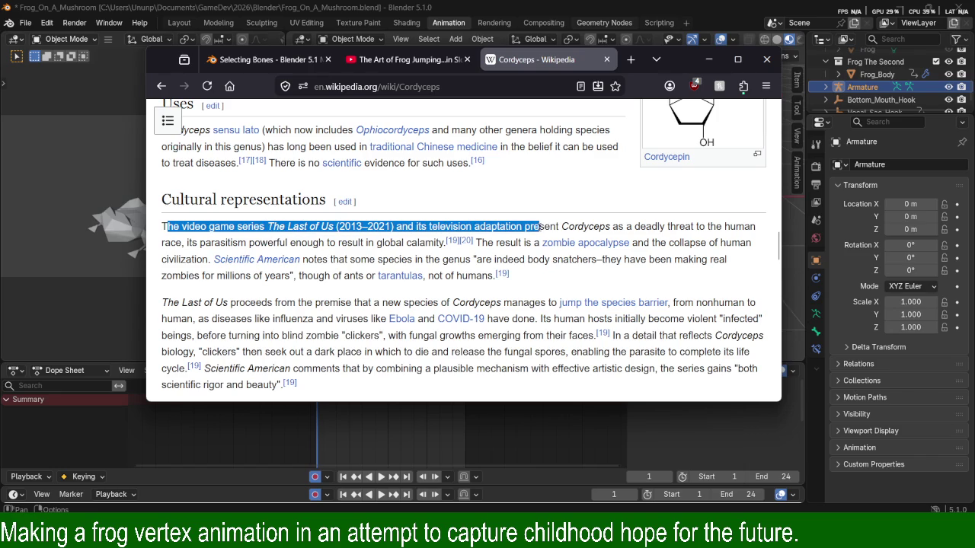
click(559, 228)
mouse_move(559, 229)
mouse_down()
mouse_move(698, 228)
mouse_move(330, 243)
mouse_move(440, 243)
mouse_up()
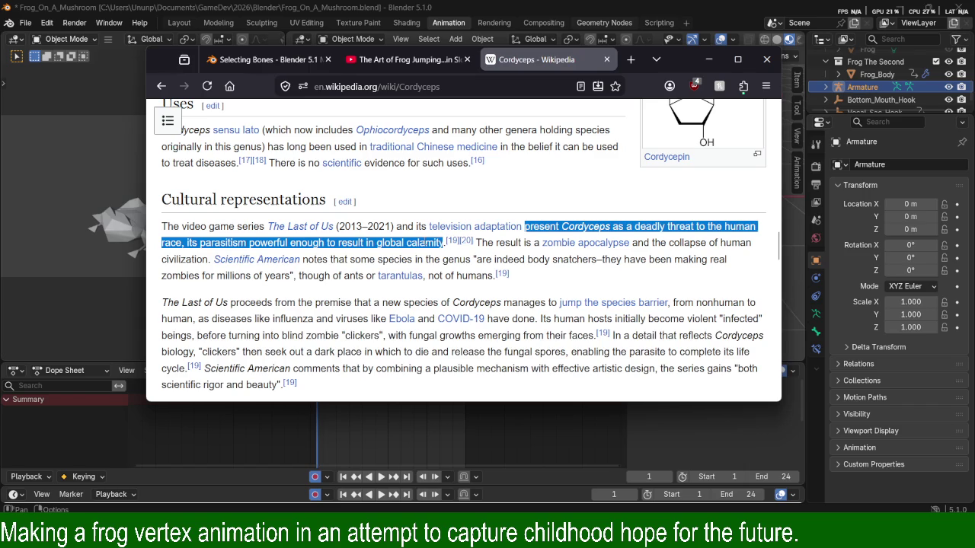
drag(500, 243, 481, 243)
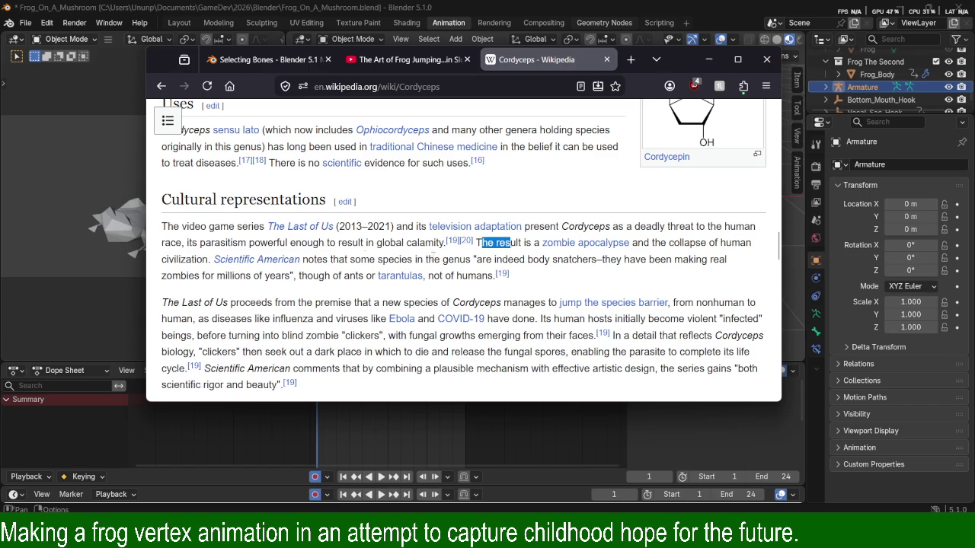
drag(350, 260, 434, 261)
scroll(431, 262, down, 2)
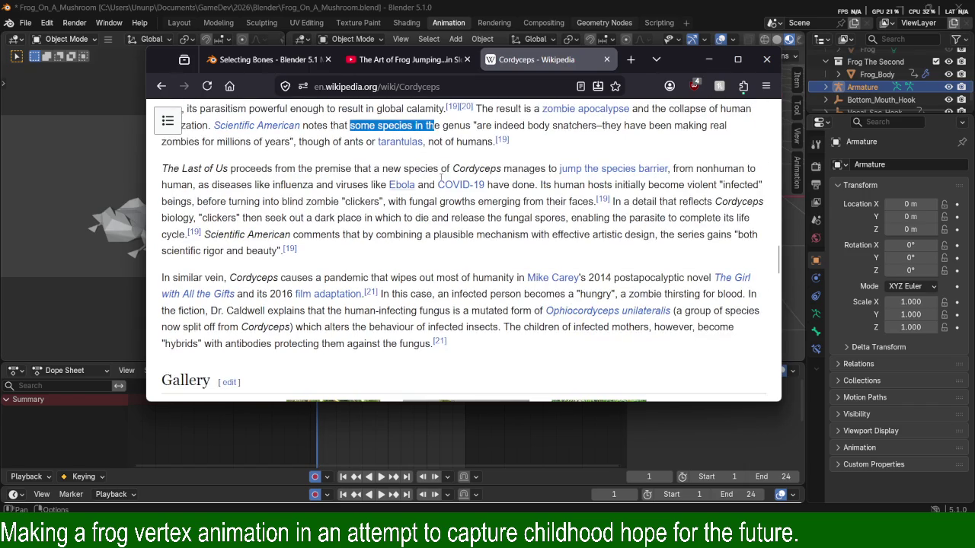
scroll(386, 221, down, 1)
scroll(387, 221, down, 3)
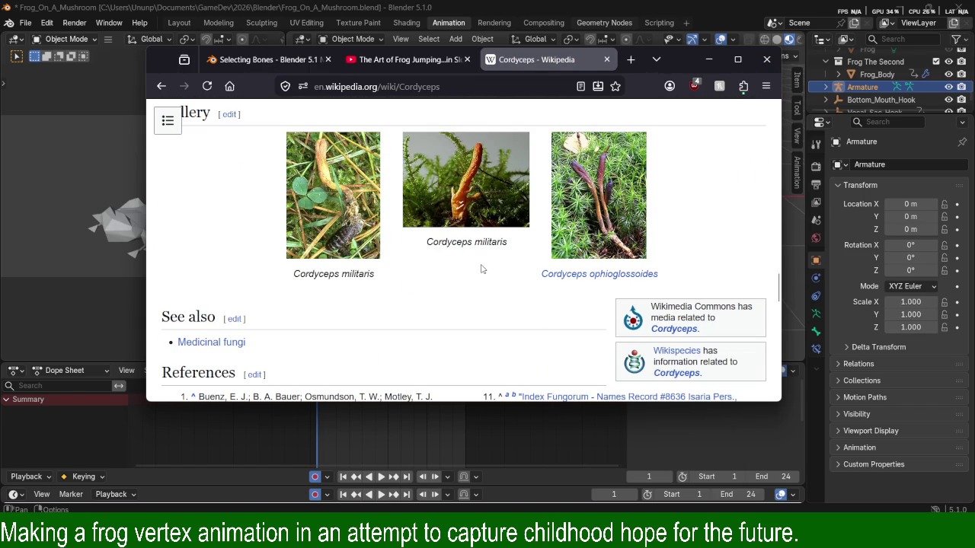
View the Cordyceps militaris gallery photo as its full-size file, then go back to the article.
click(354, 236)
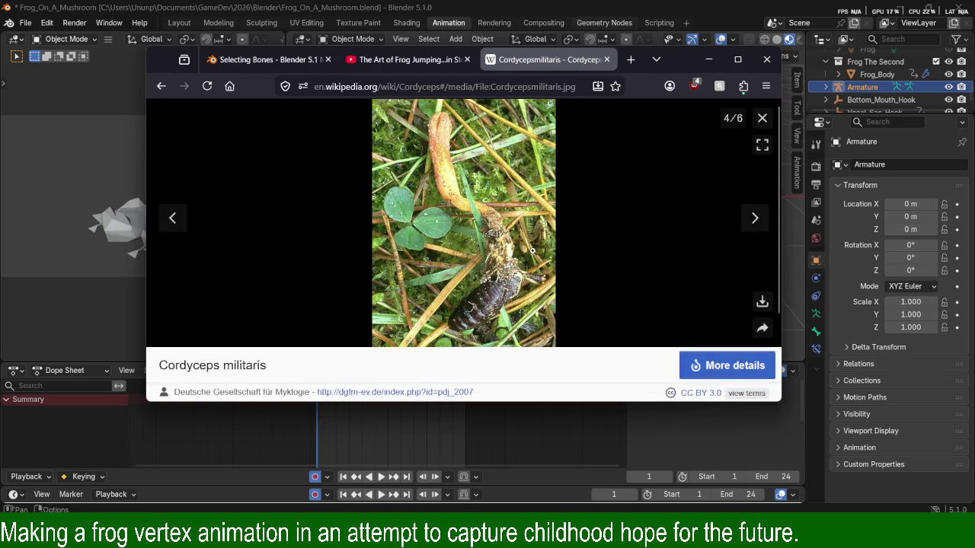
click(515, 287)
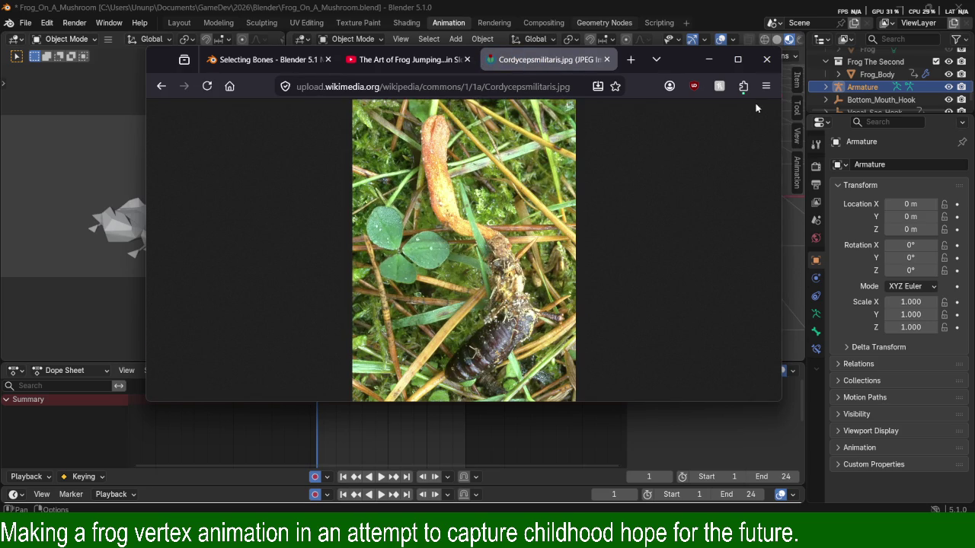
key(alt+Left)
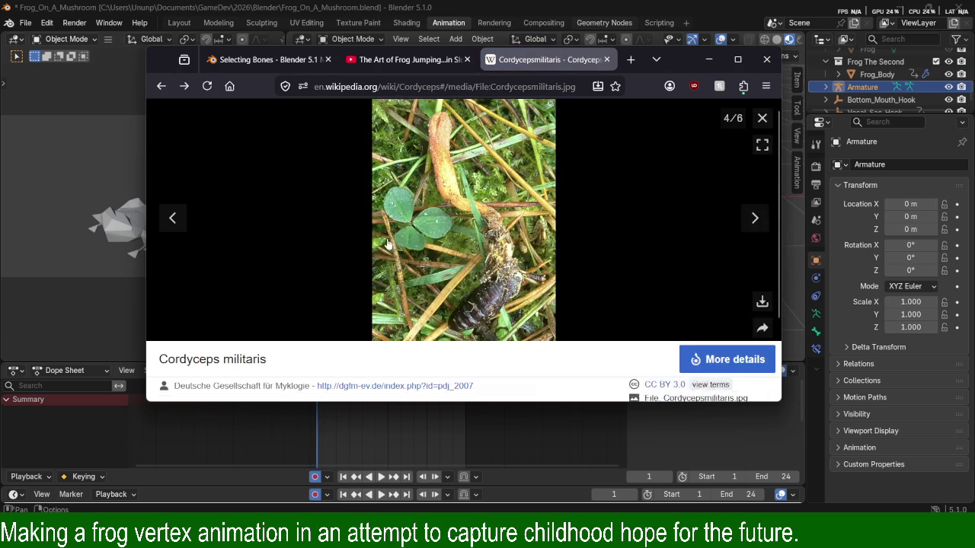
key(Escape)
scroll(526, 226, up, 5)
scroll(526, 226, up, 5)
scroll(525, 226, up, 5)
scroll(526, 227, up, 2)
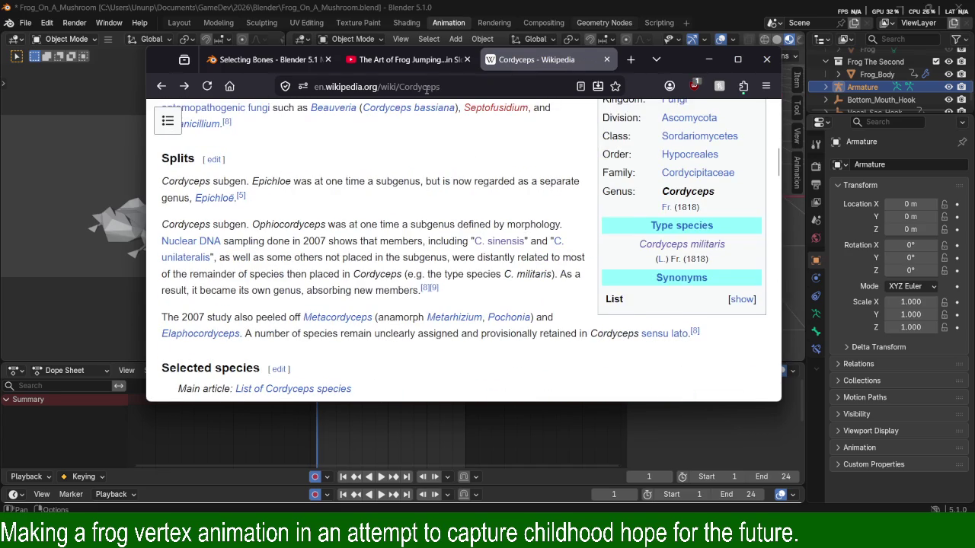
Start a 'cordyceps ants' search from the address bar and reposition the browser window.
click(427, 86)
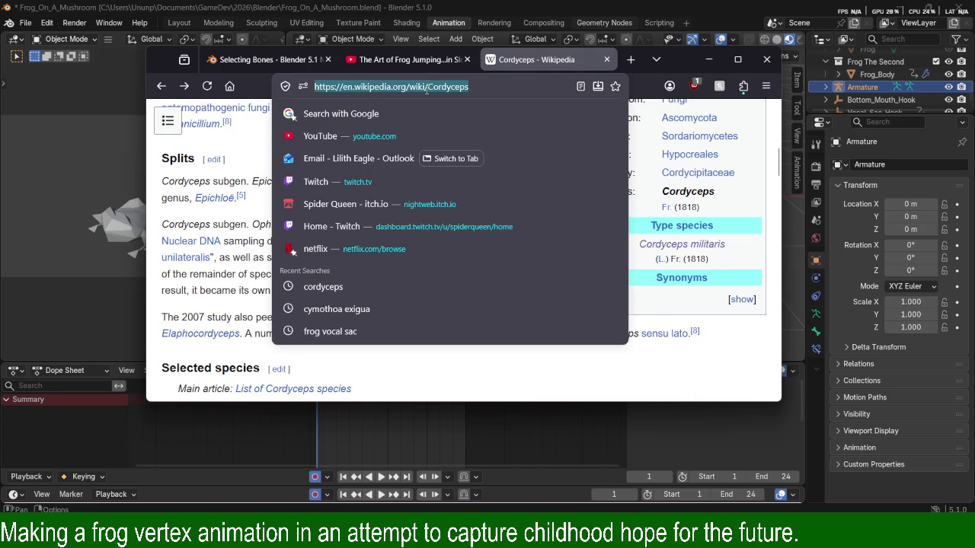
text(cordyceps ants)
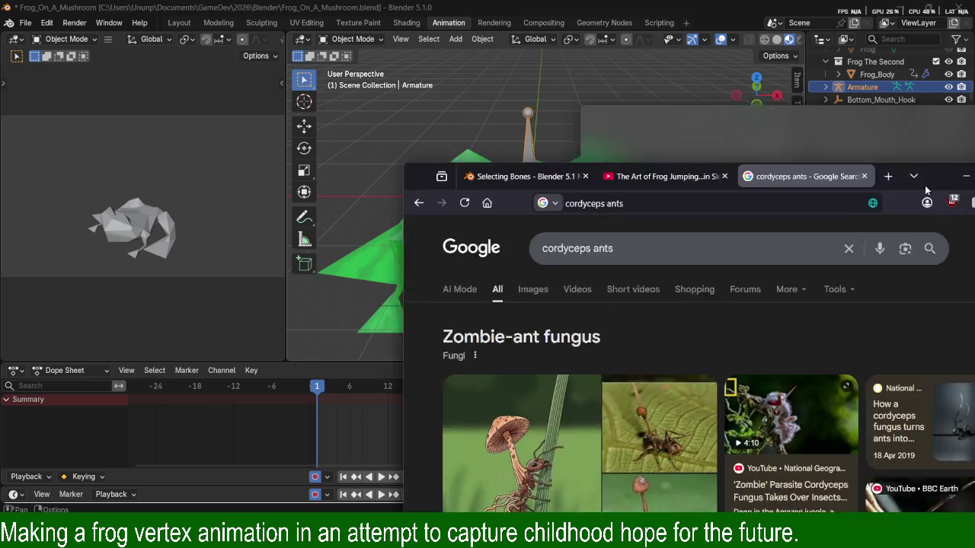
drag(925, 185, 651, 105)
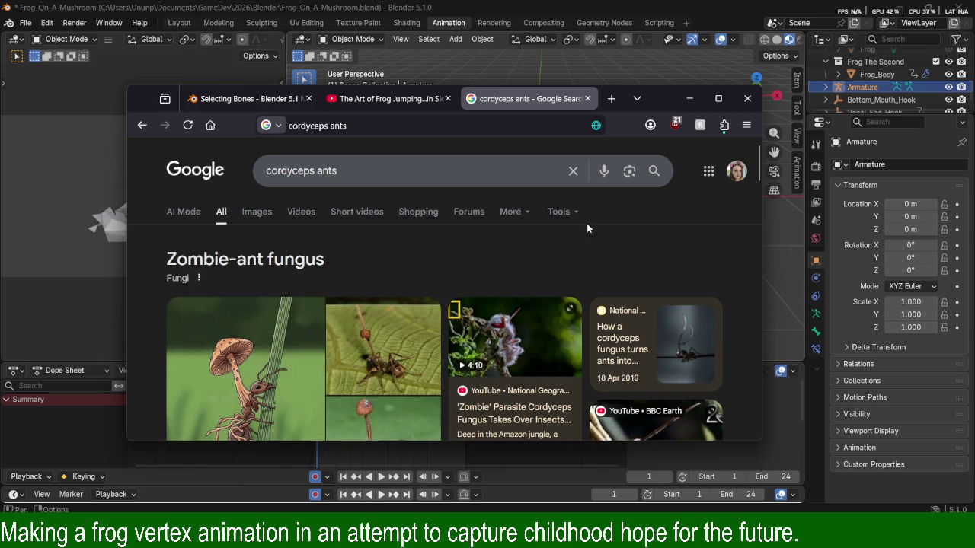
Open the Ophiocordyceps unilateralis Wikipedia article and its infected-ant photo.
scroll(535, 249, down, 3)
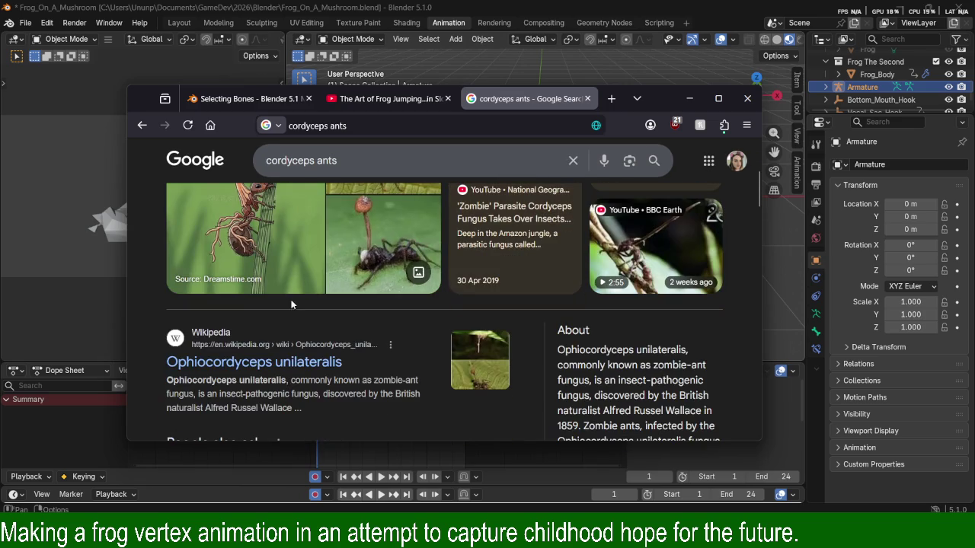
click(271, 369)
mouse_move(437, 301)
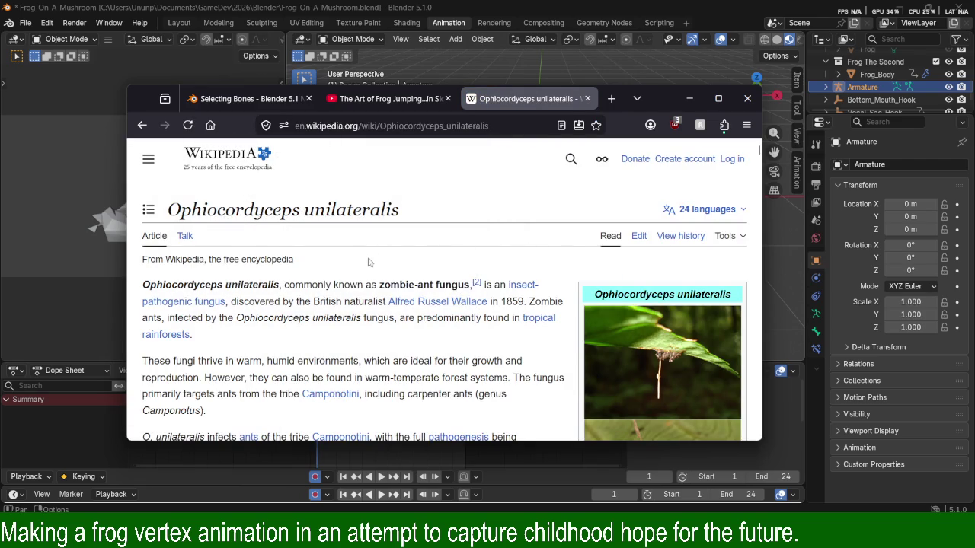
scroll(462, 287, down, 2)
scroll(464, 286, down, 2)
click(665, 279)
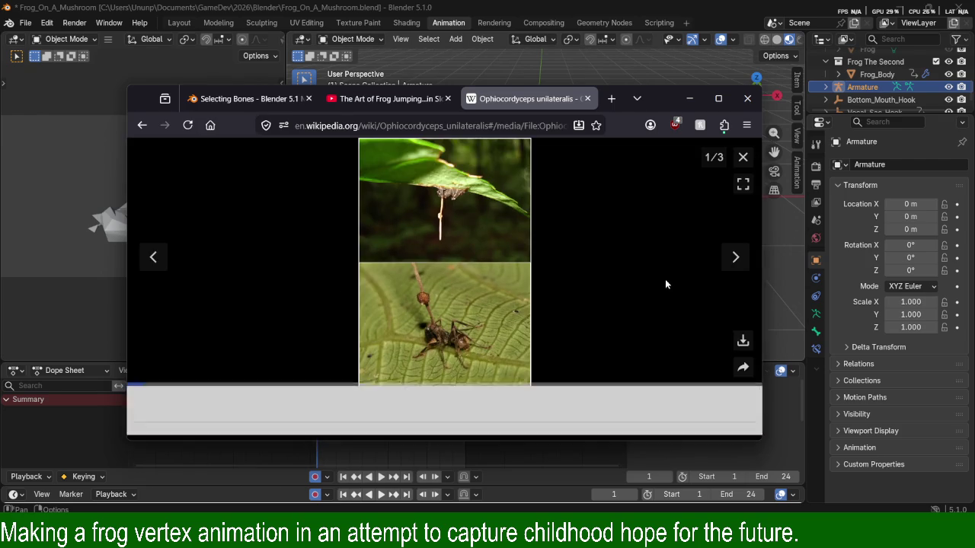
View the ant photo's full-size image, then close the viewer and return to the article.
click(463, 322)
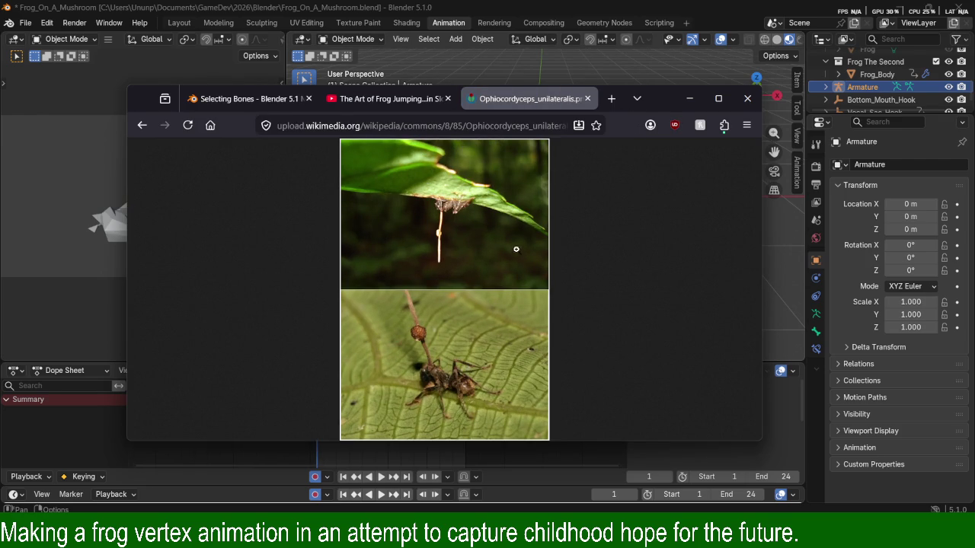
key(alt+Left)
scroll(544, 298, down, 2)
scroll(618, 233, up, 2)
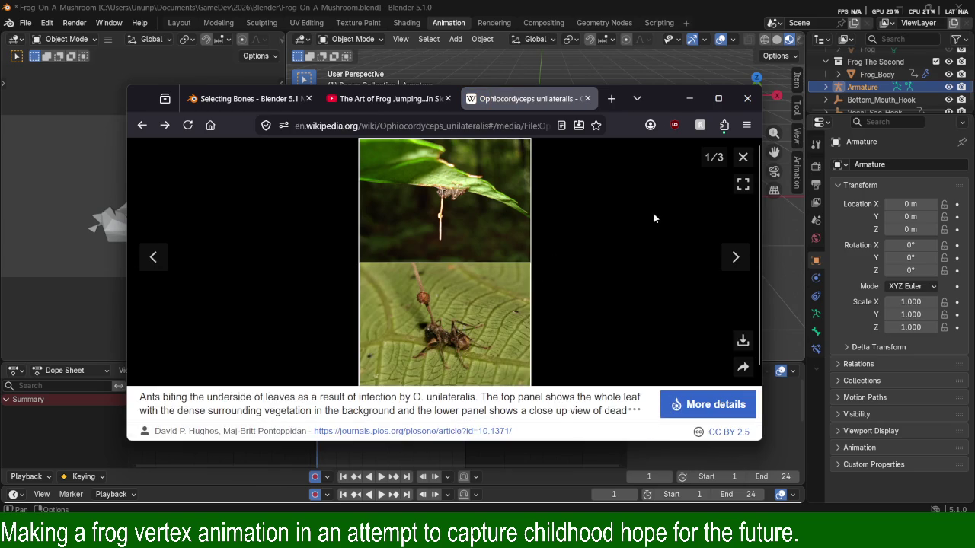
click(745, 158)
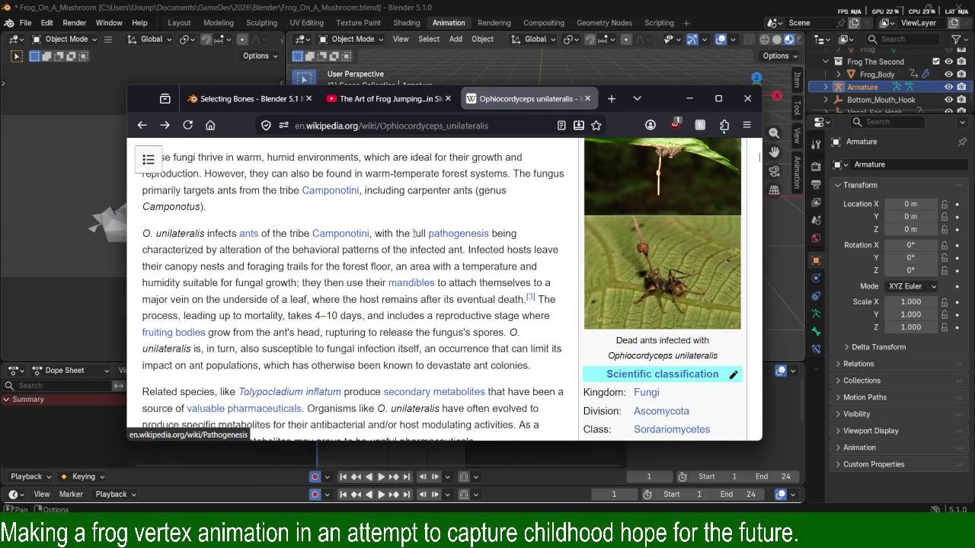
Scroll the article down to the Morphology section and minimize Firefox.
scroll(432, 242, down, 2)
scroll(449, 238, down, 3)
scroll(472, 237, down, 3)
scroll(518, 233, down, 3)
scroll(518, 236, down, 3)
scroll(564, 259, down, 1)
scroll(588, 270, down, 2)
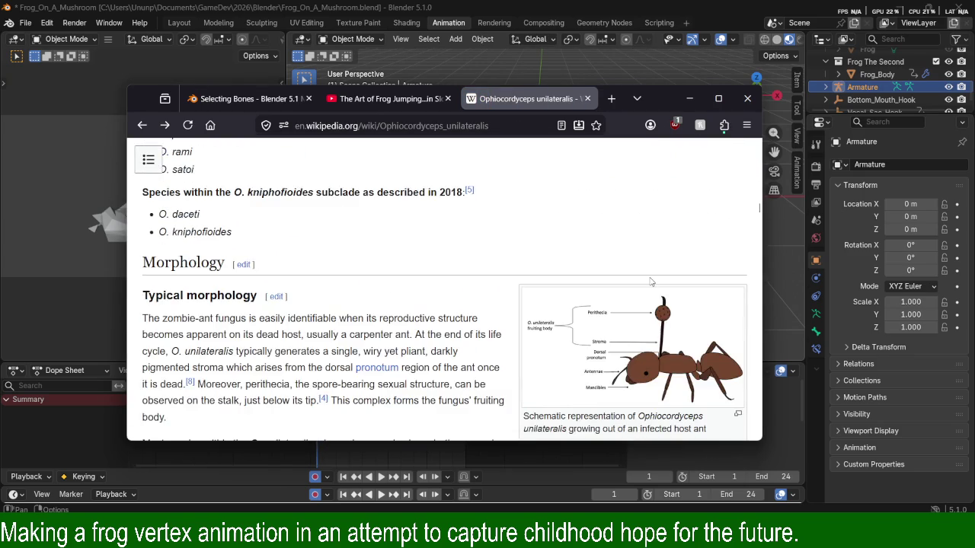
scroll(648, 281, down, 3)
scroll(661, 285, up, 3)
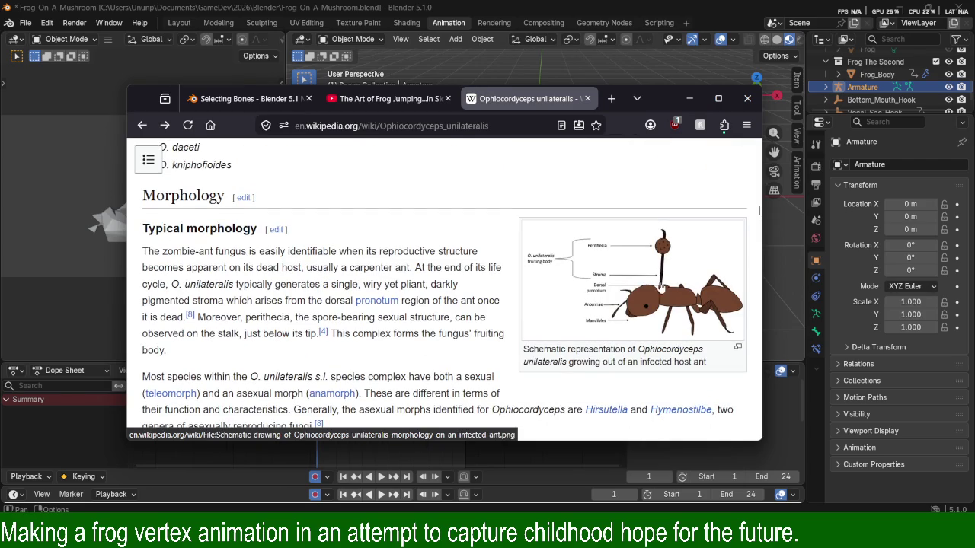
click(689, 99)
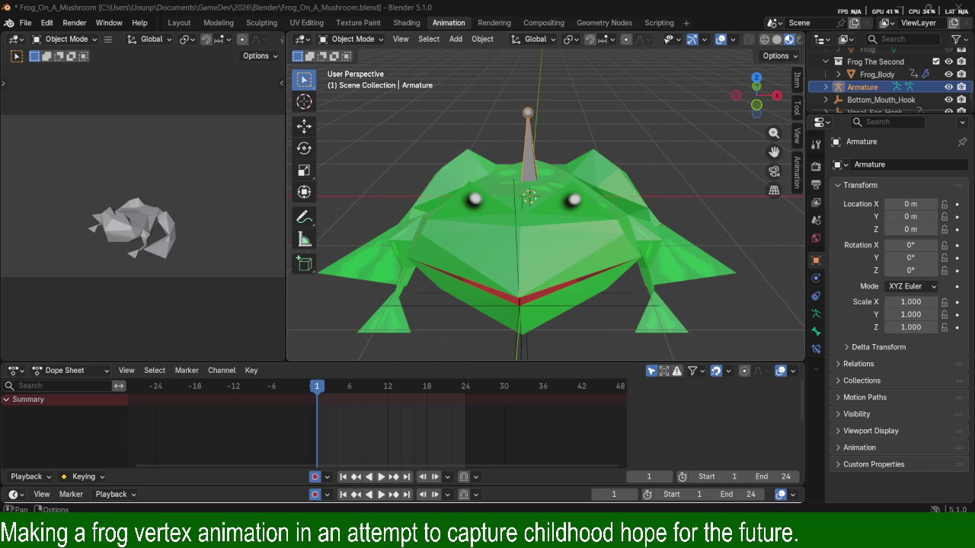
Orbit and zoom around the frog, then save the Blender project file.
mouse_move(614, 294)
middle_down()
mouse_move(639, 158)
mouse_move(678, 155)
mouse_move(627, 189)
middle_up()
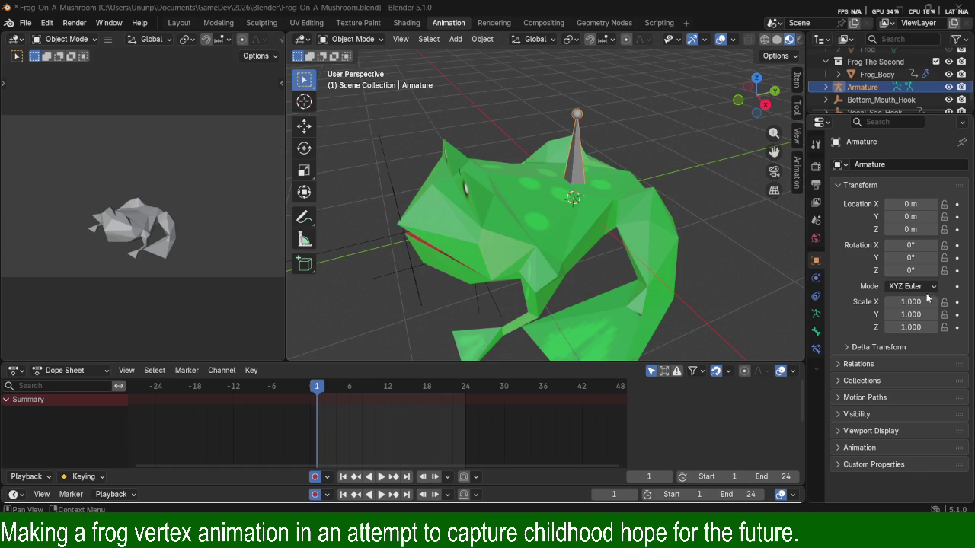
mouse_move(497, 197)
middle_down()
mouse_move(599, 210)
mouse_move(525, 178)
mouse_move(485, 227)
mouse_move(702, 237)
mouse_move(601, 251)
mouse_move(634, 242)
mouse_move(642, 281)
mouse_move(649, 256)
middle_up()
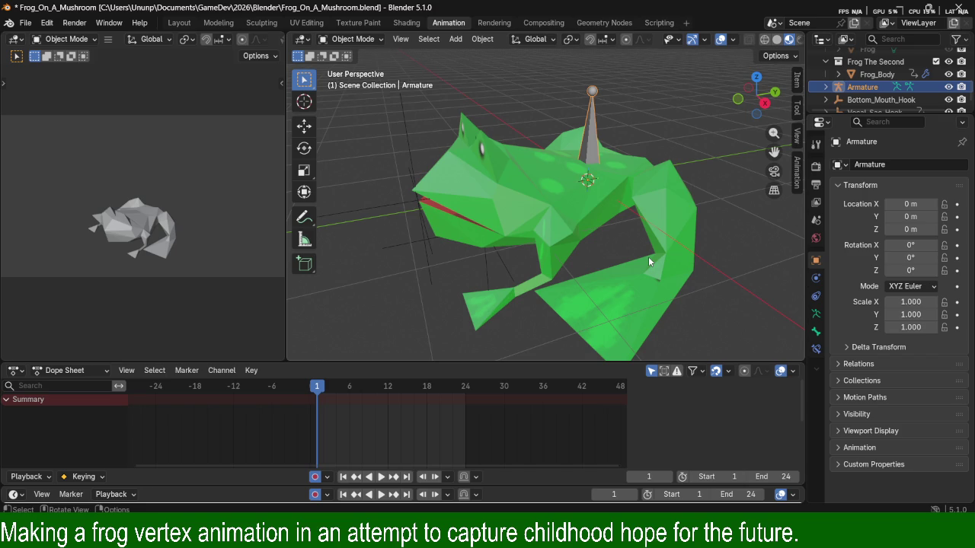
scroll(648, 257, down, 5)
scroll(649, 257, up, 5)
scroll(649, 257, down, 2)
scroll(647, 251, up, 1)
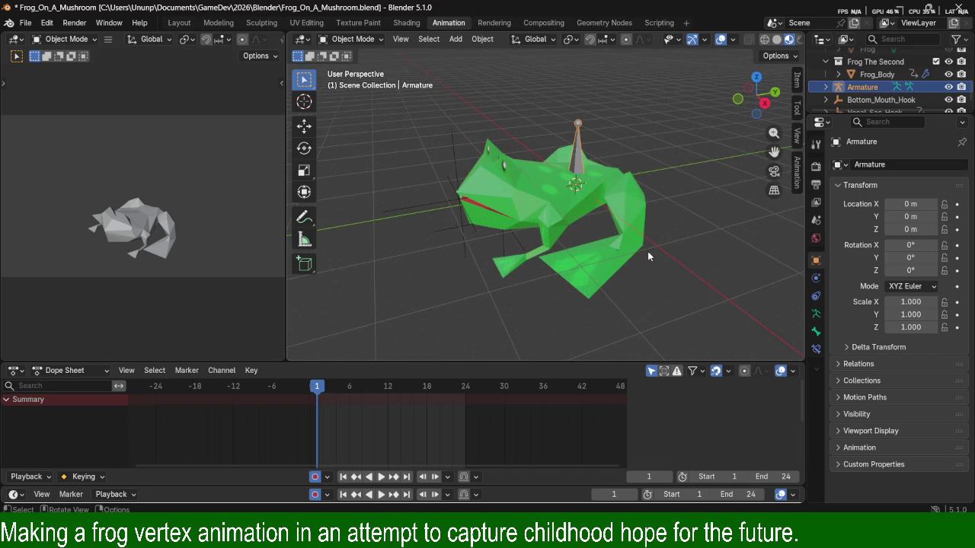
scroll(648, 251, up, 1)
scroll(647, 251, up, 2)
scroll(648, 251, up, 2)
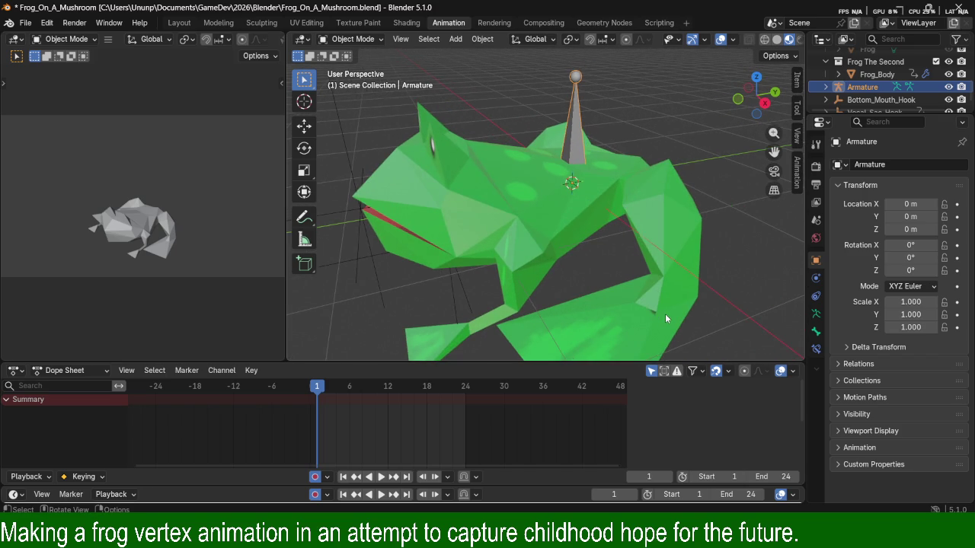
key(ctrl+s)
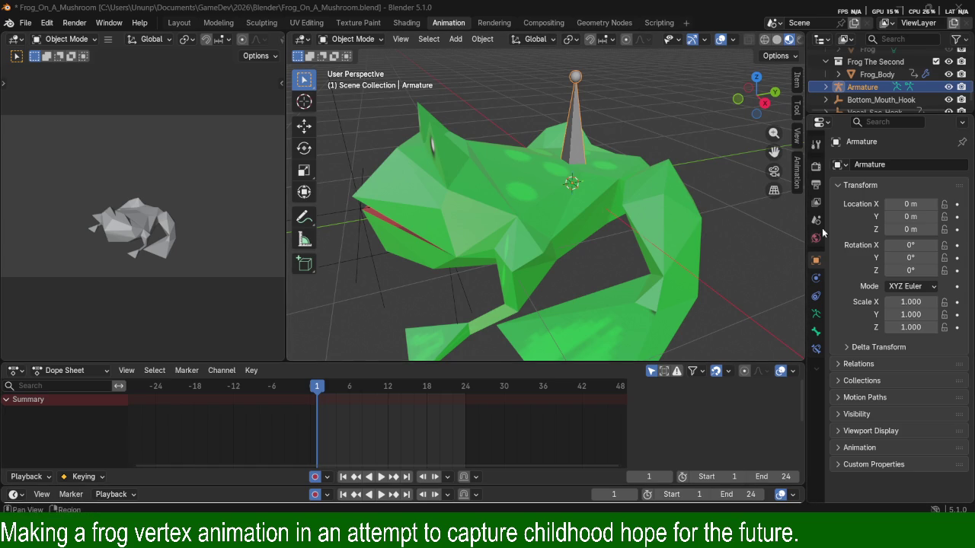
Orbit to a front view and put the Armature into Edit Mode.
middle_drag(632, 270, 584, 257)
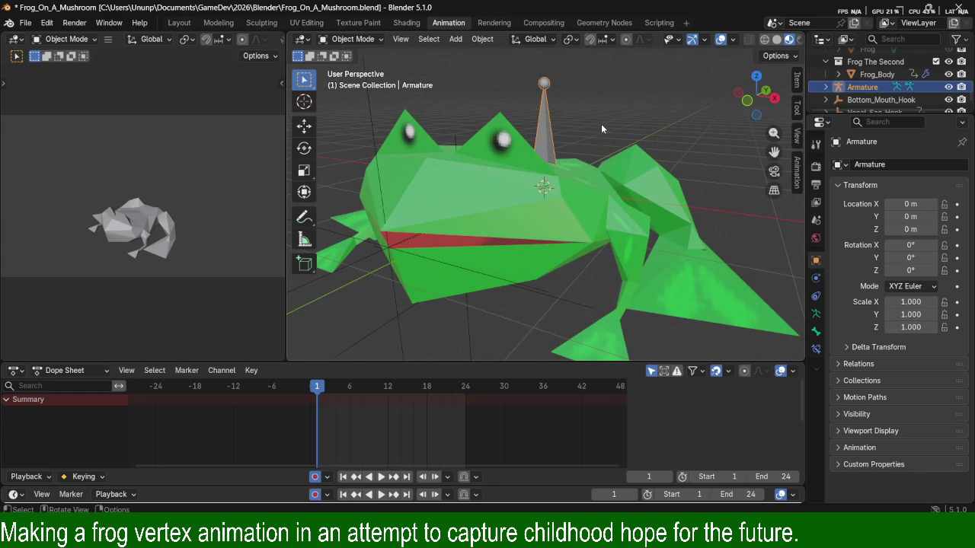
middle_drag(601, 123, 530, 149)
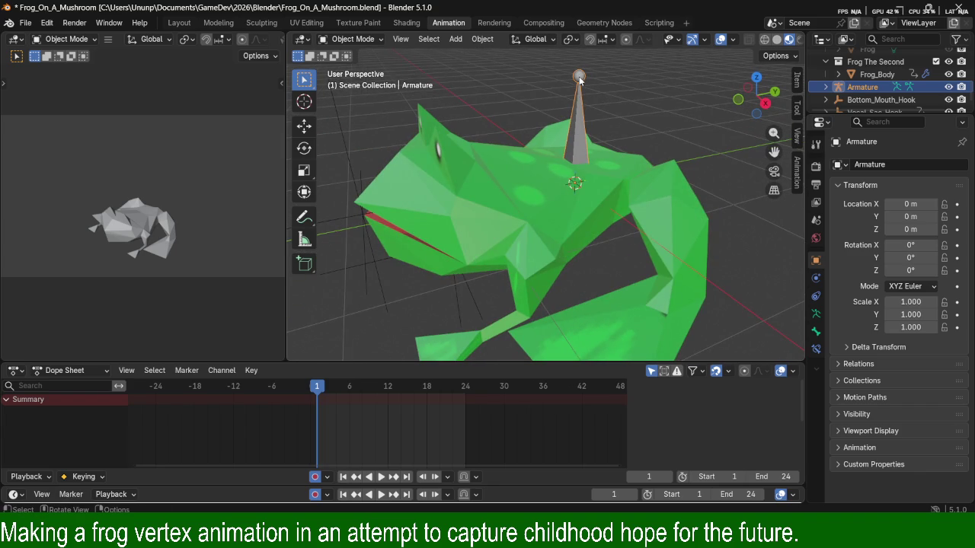
key(Tab)
scroll(644, 114, down, 1)
scroll(643, 115, down, 3)
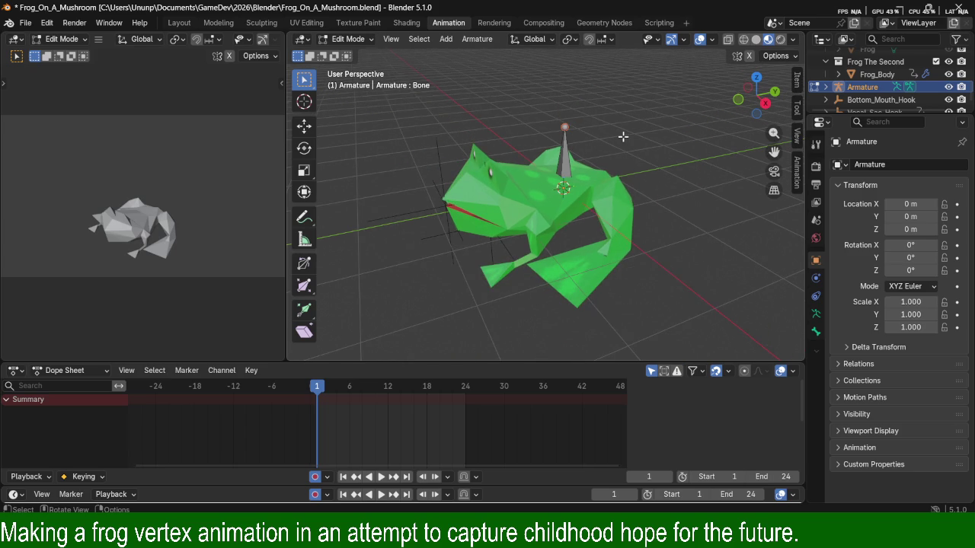
Extrude Bone.001 straight up along Z from the first bone's tip.
key(e)
key(z)
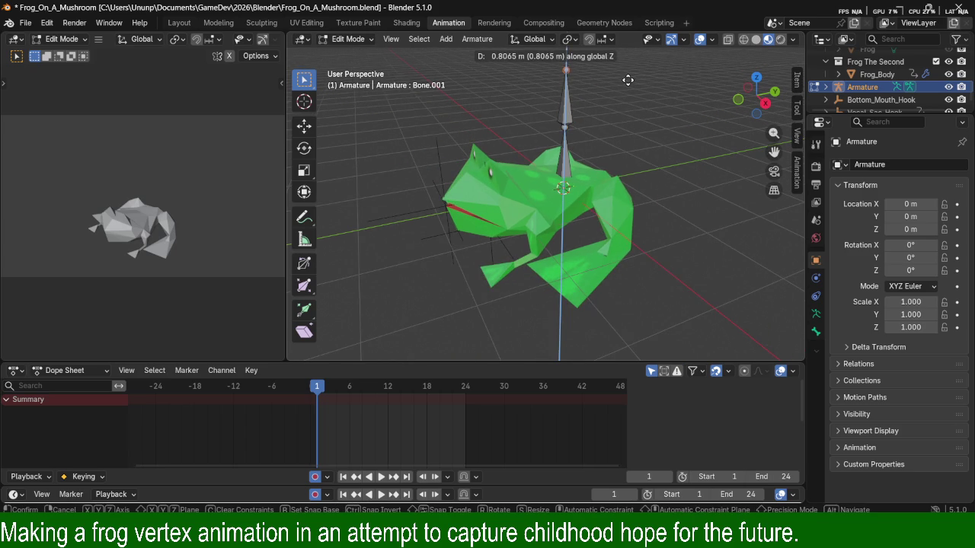
click(627, 77)
mouse_move(616, 105)
middle_down()
mouse_move(646, 218)
mouse_move(554, 178)
middle_up()
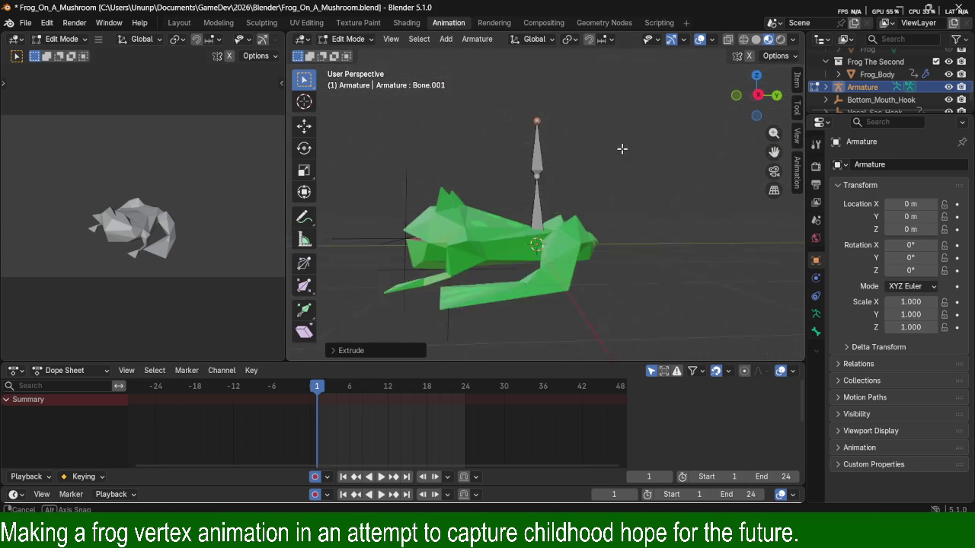
Move the joint between the two bones horizontally, then return the armature to Object Mode.
click(554, 179)
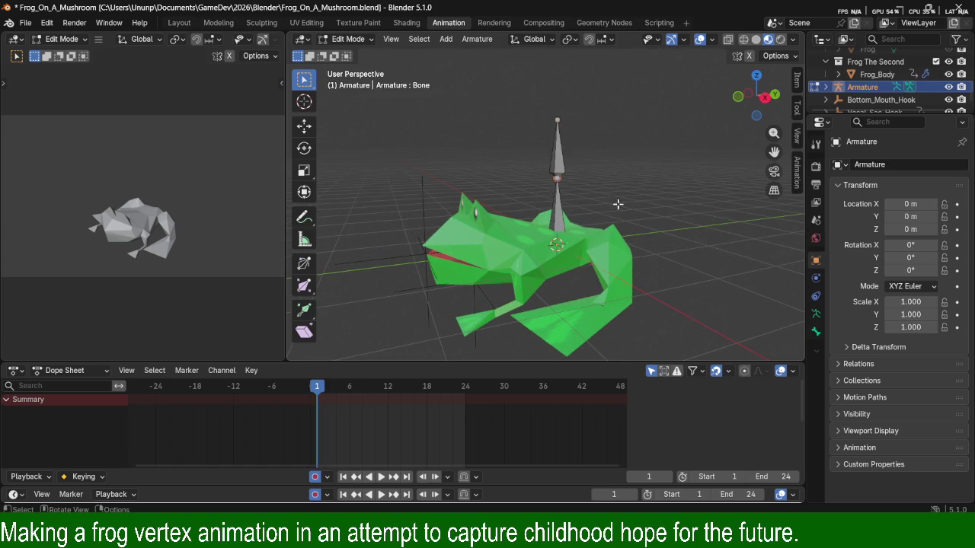
key(g)
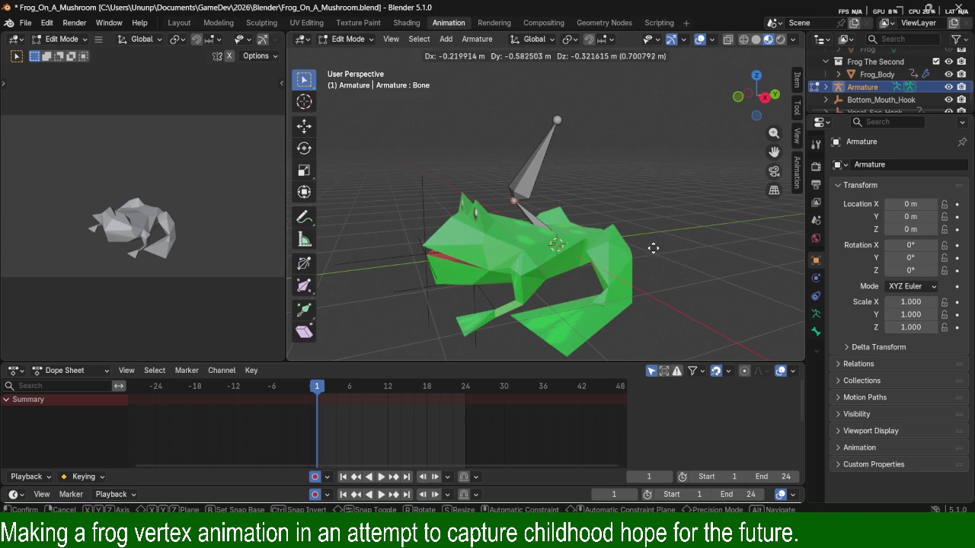
key(shift+z)
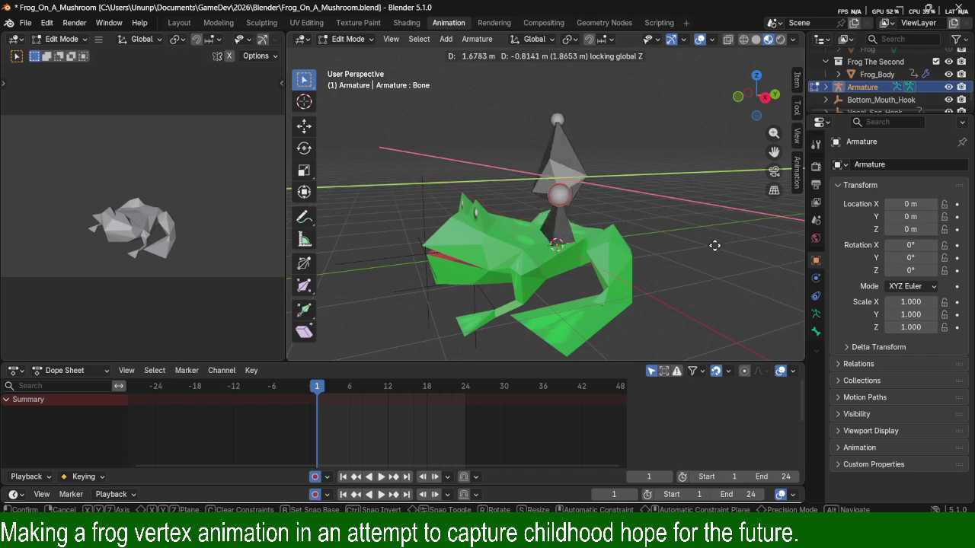
click(633, 272)
mouse_move(633, 272)
middle_down()
mouse_move(601, 191)
mouse_move(562, 207)
mouse_move(582, 147)
mouse_move(624, 196)
mouse_move(621, 235)
middle_up()
click(569, 149)
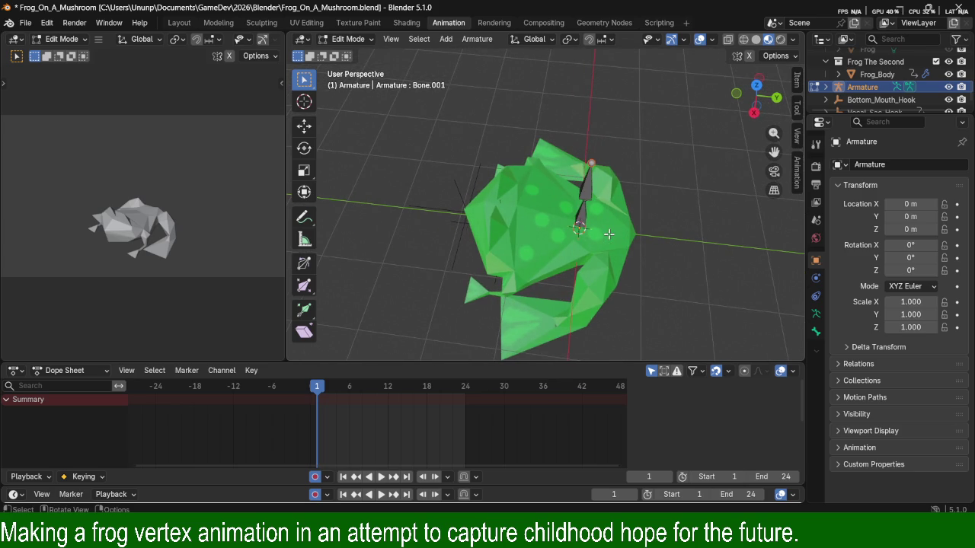
click(580, 219)
key(Tab)
middle_drag(616, 226, 628, 182)
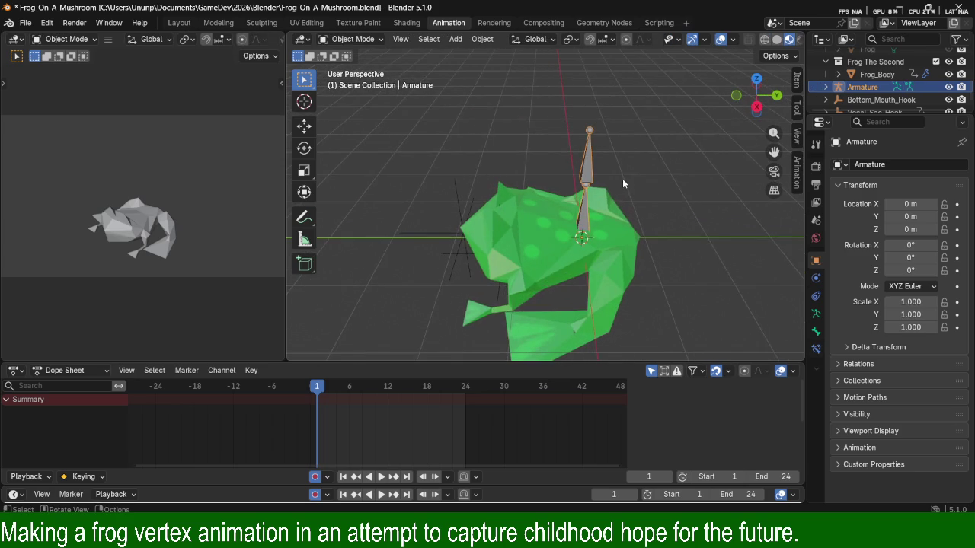
Move the armature to Y 0.45313 m and rotate it 88.157° around X.
key(g)
key(z)
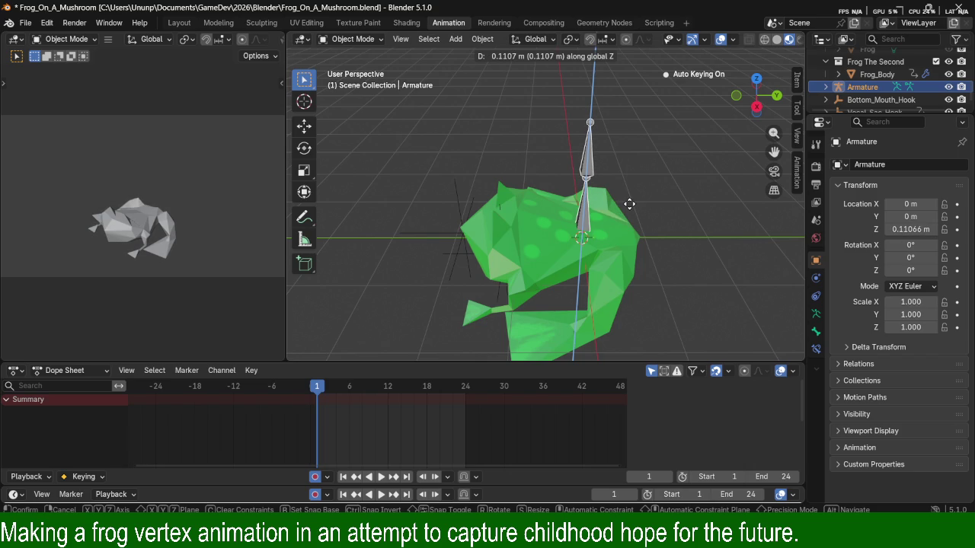
key(y)
click(636, 207)
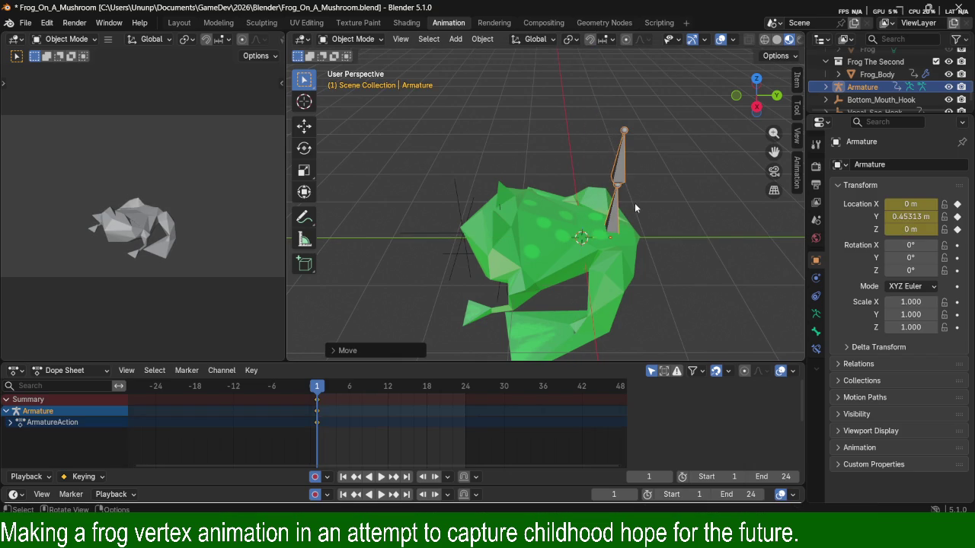
key(r)
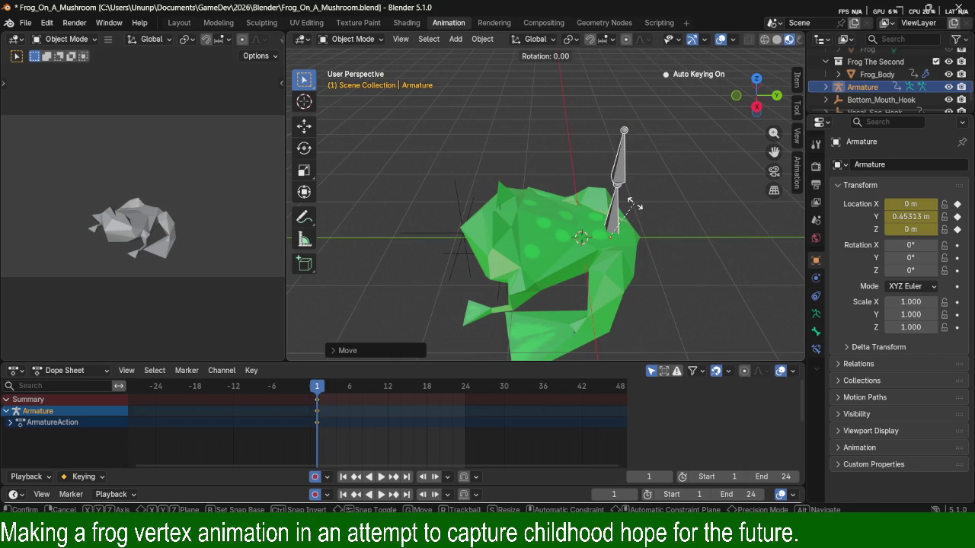
key(x)
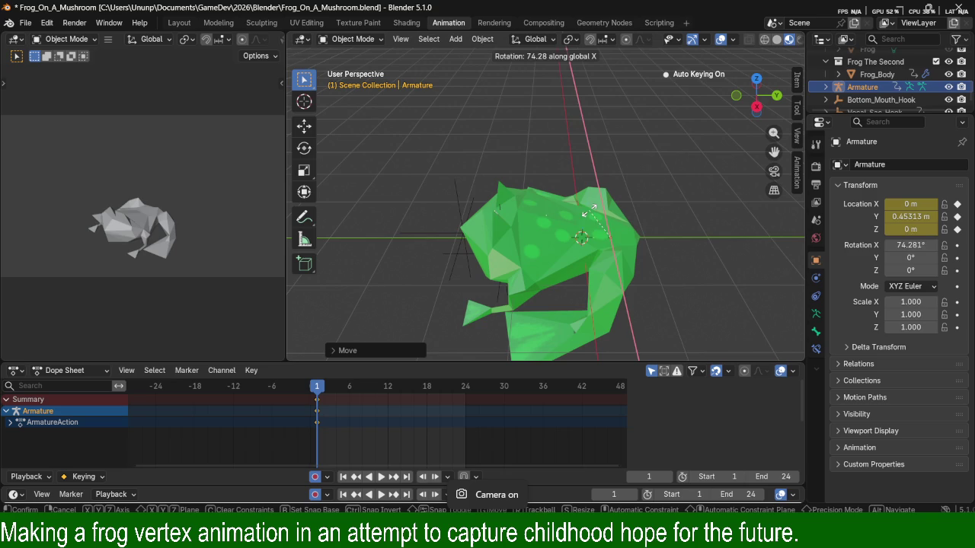
click(585, 216)
Display the frog as wireframe and orbit to inspect the upright armature.
key(z)
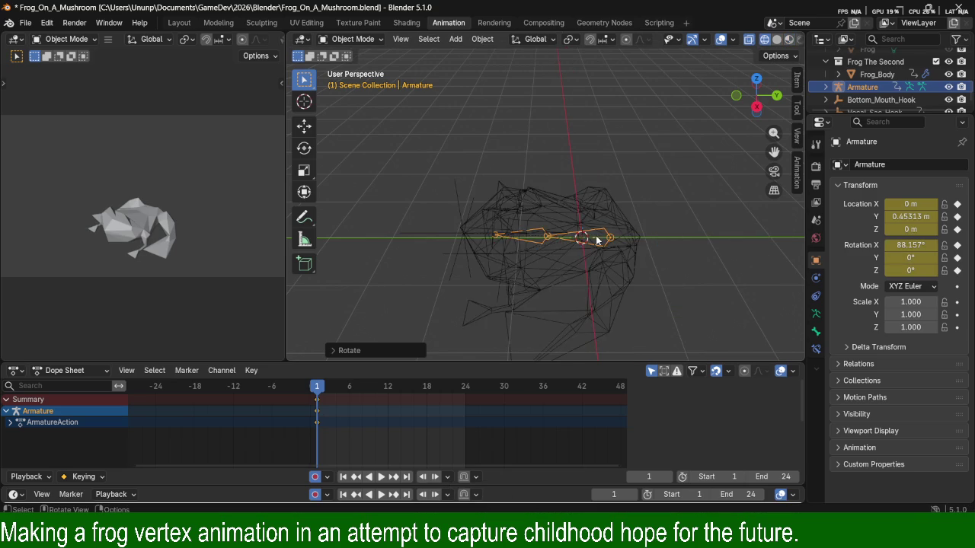
mouse_move(631, 201)
middle_down()
mouse_move(534, 256)
mouse_move(796, 265)
middle_up()
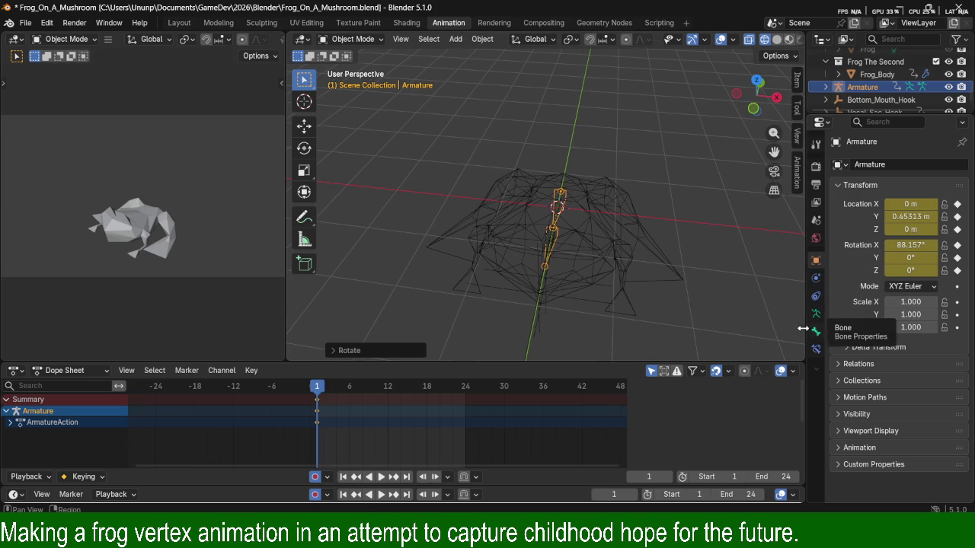
middle_drag(516, 291, 551, 285)
scroll(518, 289, up, 3)
mouse_move(483, 286)
middle_down()
mouse_move(617, 259)
mouse_move(568, 243)
mouse_move(559, 228)
mouse_move(647, 227)
mouse_move(647, 237)
middle_up()
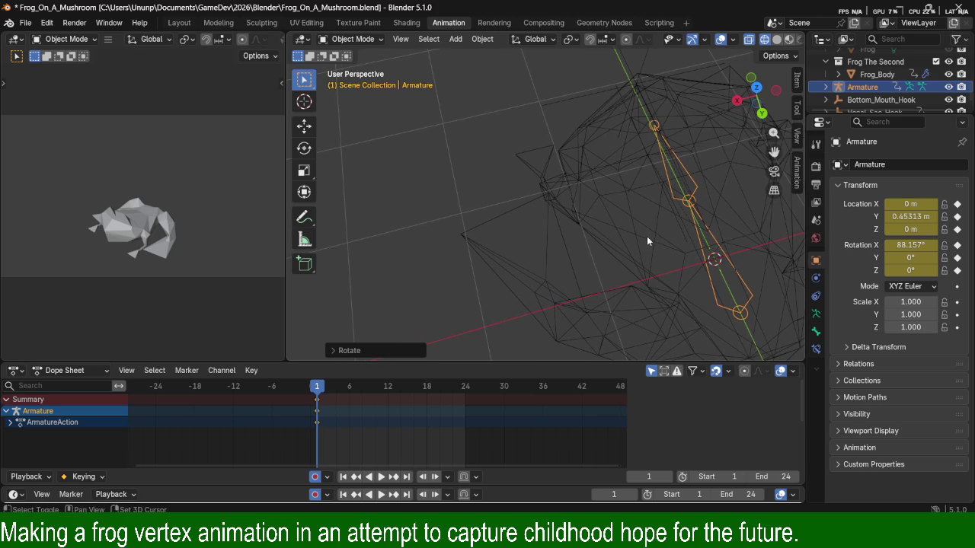
click(689, 203)
click(689, 203)
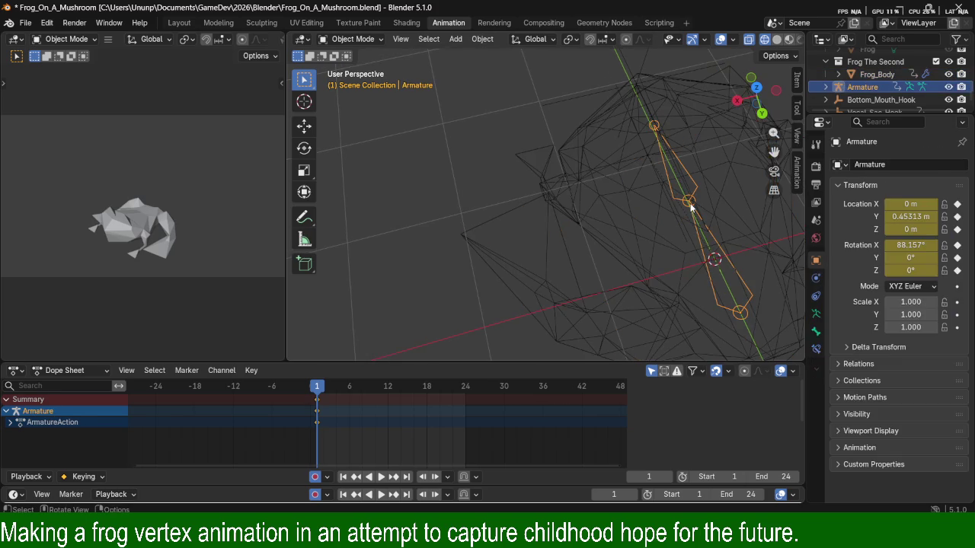
In Edit Mode, extrude a flat sideways leg bone, Bone.002, from the middle joint.
key(Tab)
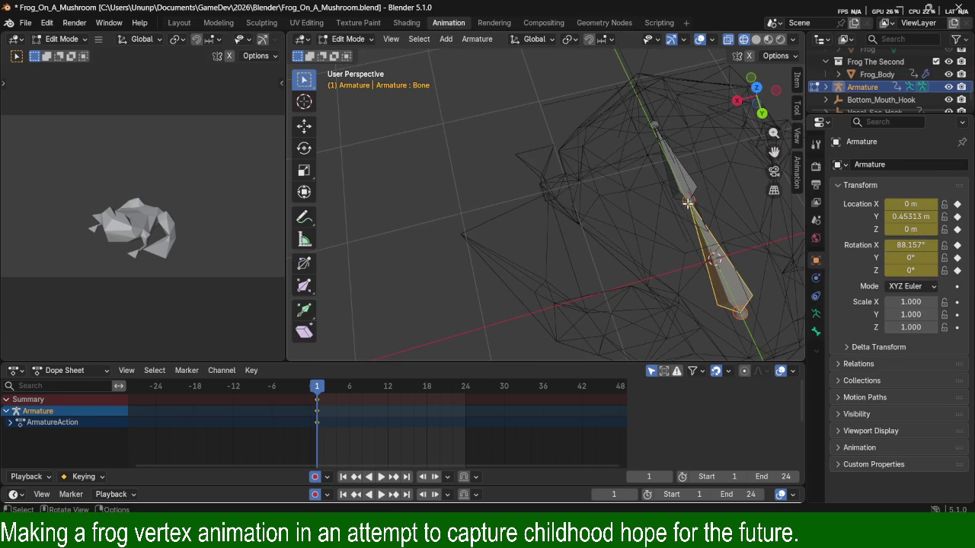
click(689, 203)
key(e)
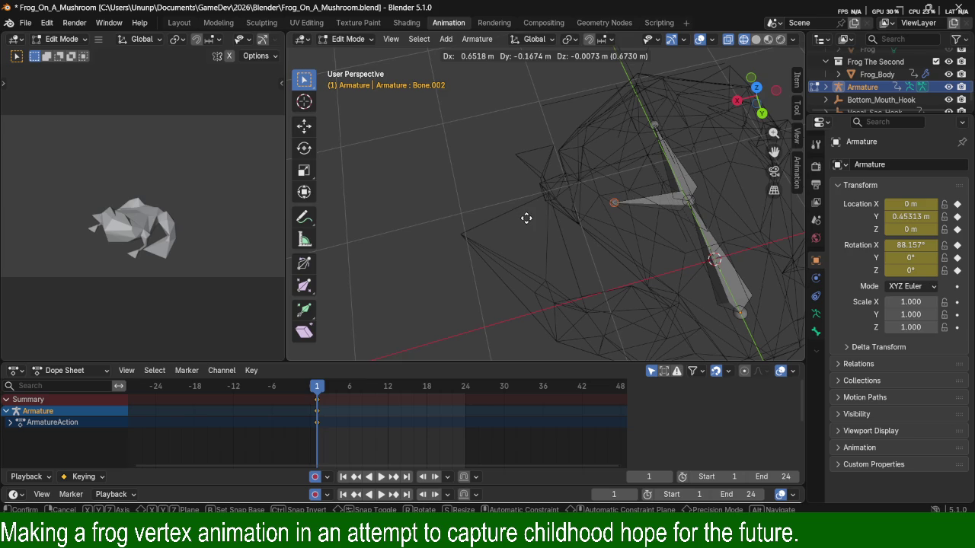
key(shift+z)
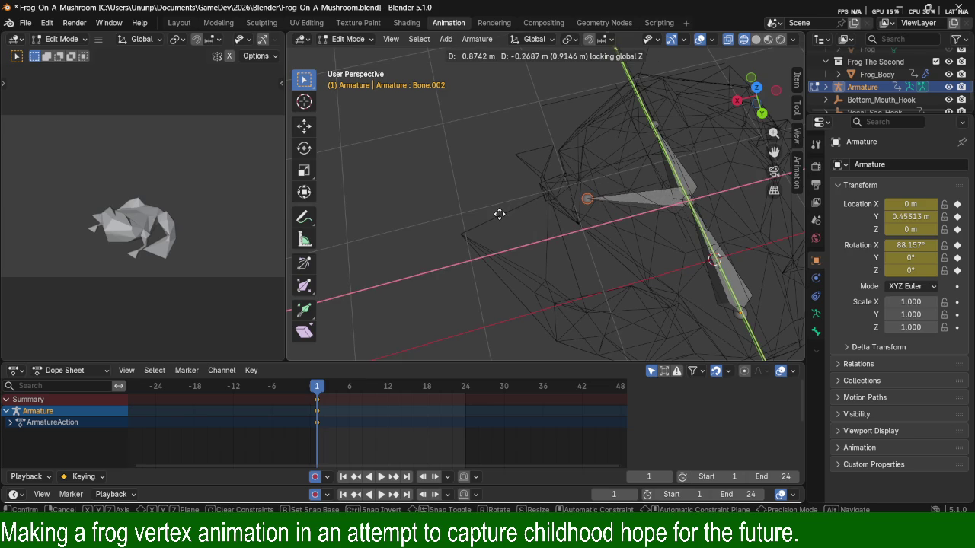
click(499, 214)
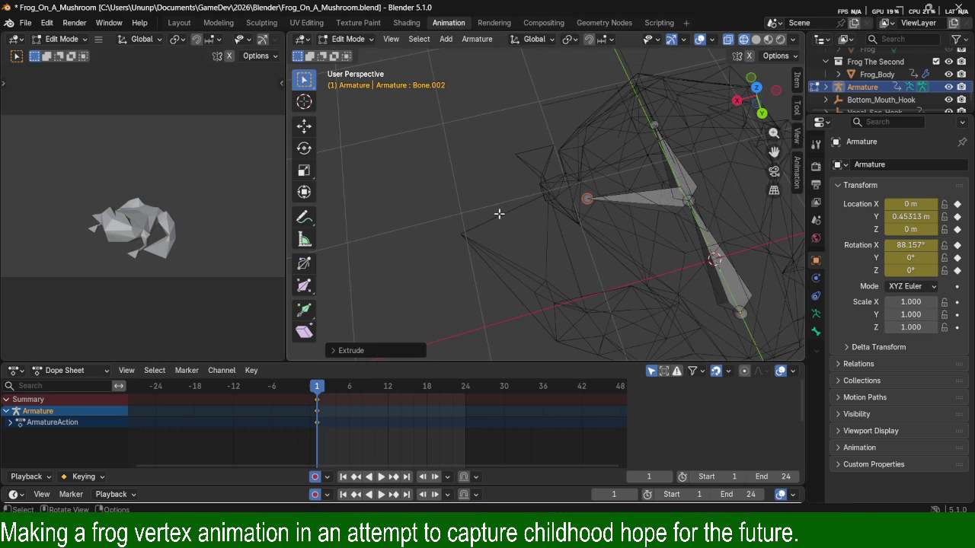
In top view, extrude Bone.003 and Bone.004 as a chain from the upper bone's tip.
key(KP_7)
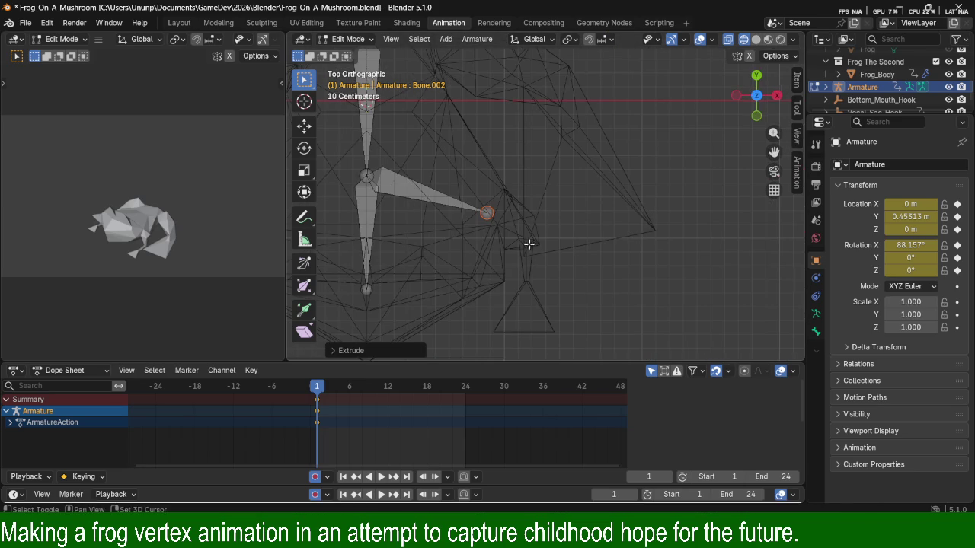
shift+middle_drag(550, 243, 596, 253)
shift+middle_drag(535, 189, 570, 233)
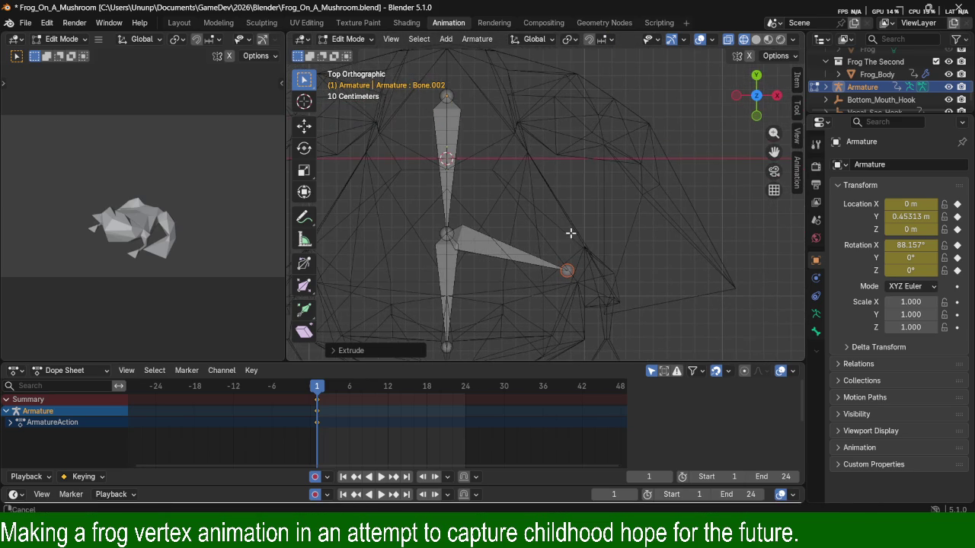
click(448, 95)
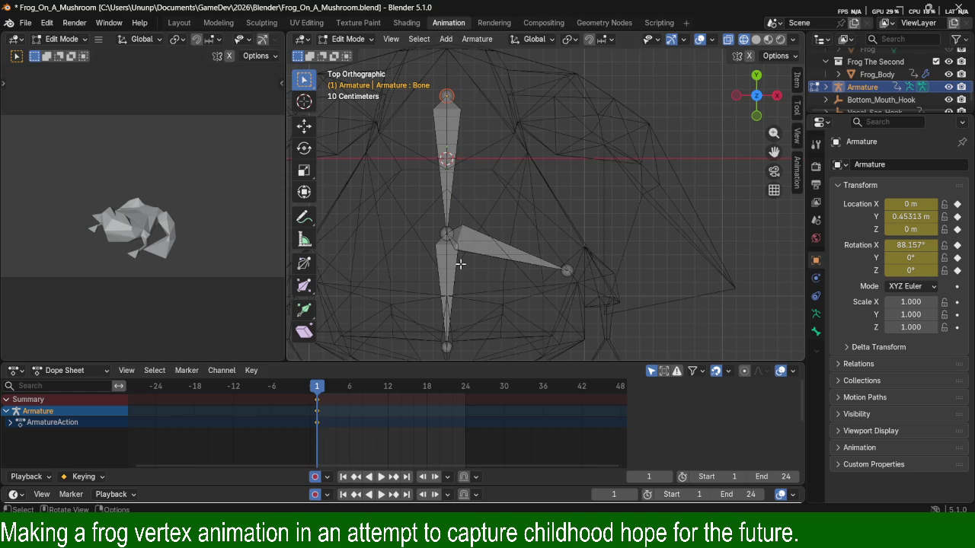
key(e)
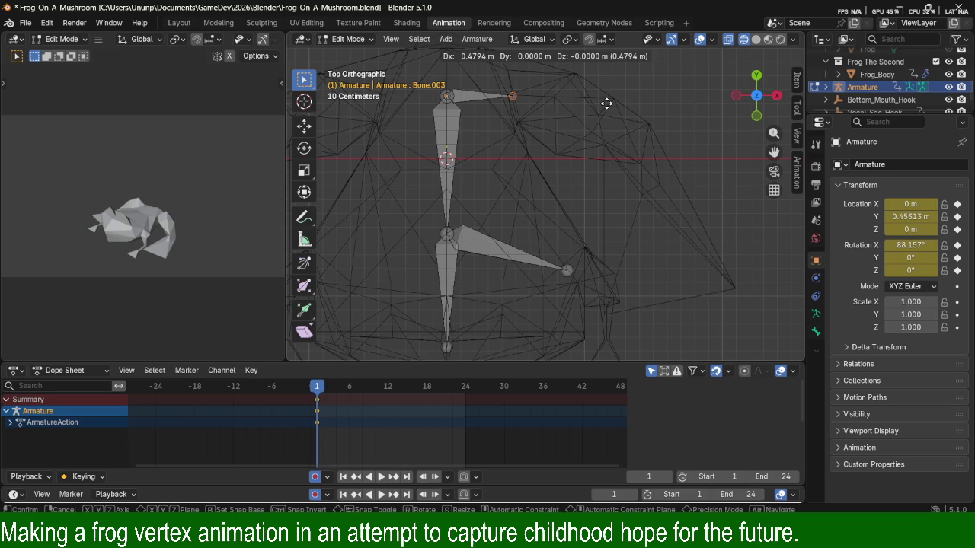
click(606, 103)
key(e)
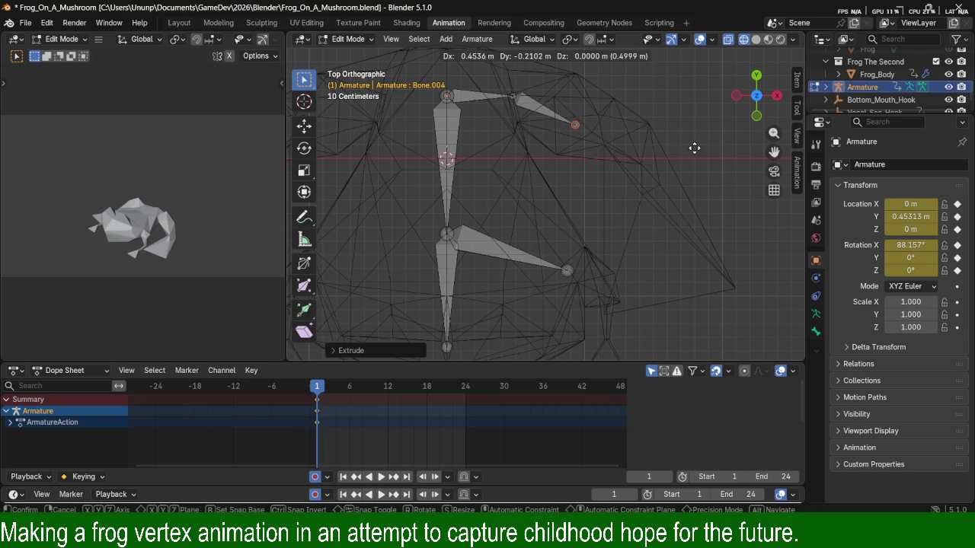
click(579, 124)
mouse_move(579, 124)
middle_down()
mouse_move(599, 138)
mouse_move(568, 303)
middle_up()
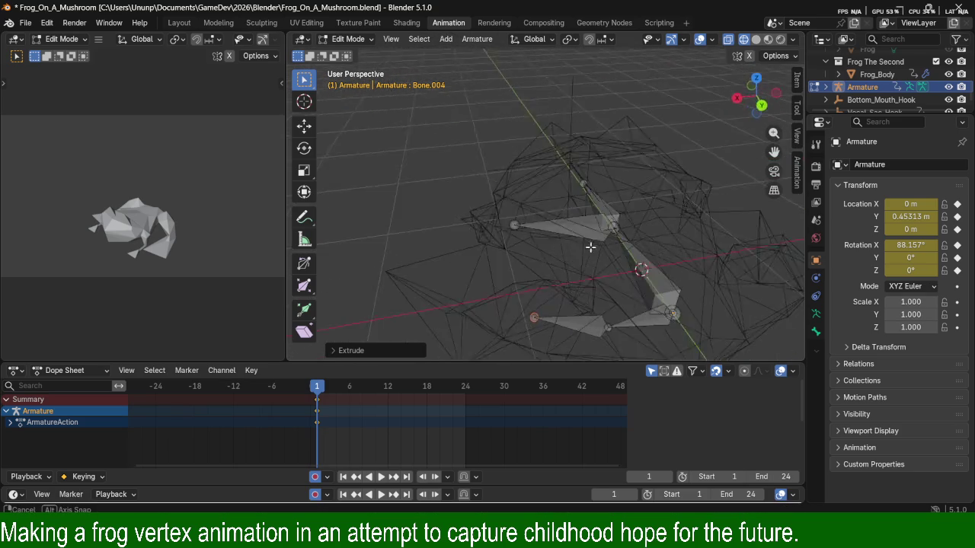
Extrude Bone.005 along Z, then Bone.006 in top view, from the chain's tip.
key(e)
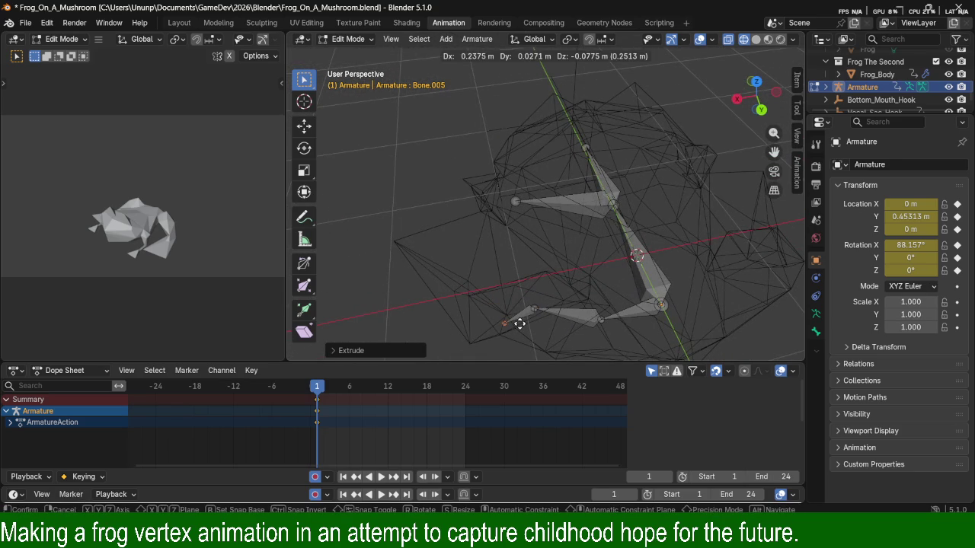
key(z)
click(523, 318)
mouse_move(523, 318)
middle_down()
mouse_move(614, 210)
mouse_move(604, 260)
mouse_move(709, 335)
middle_up()
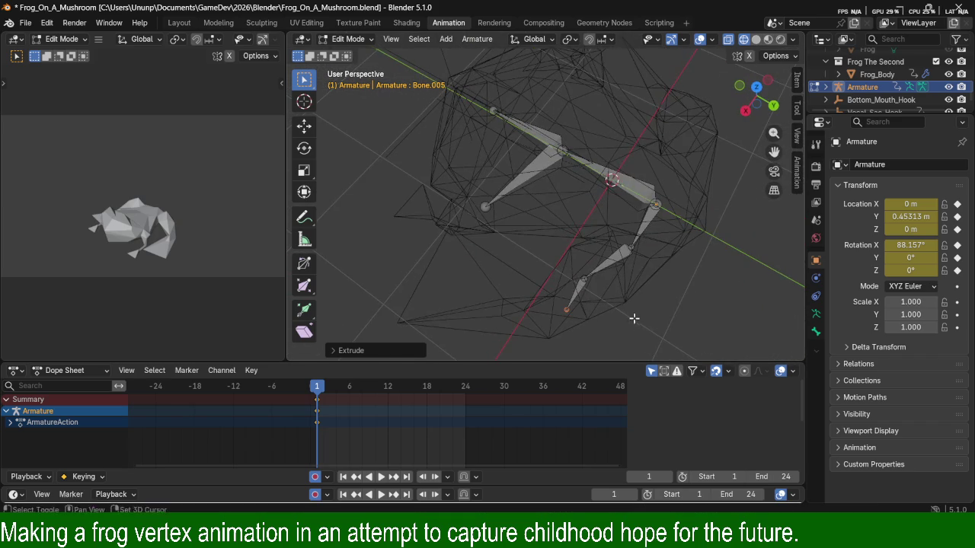
middle_drag(633, 318, 627, 256)
key(KP_7)
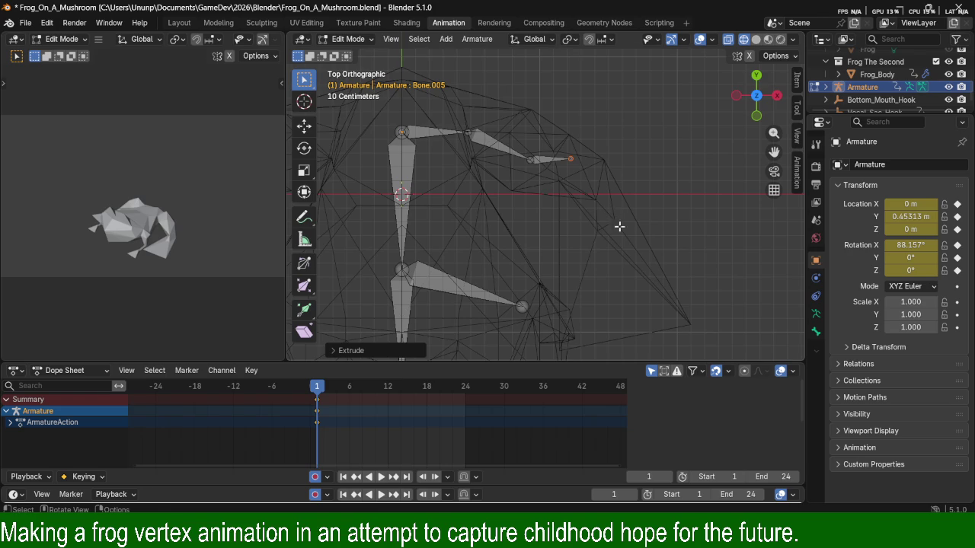
key(e)
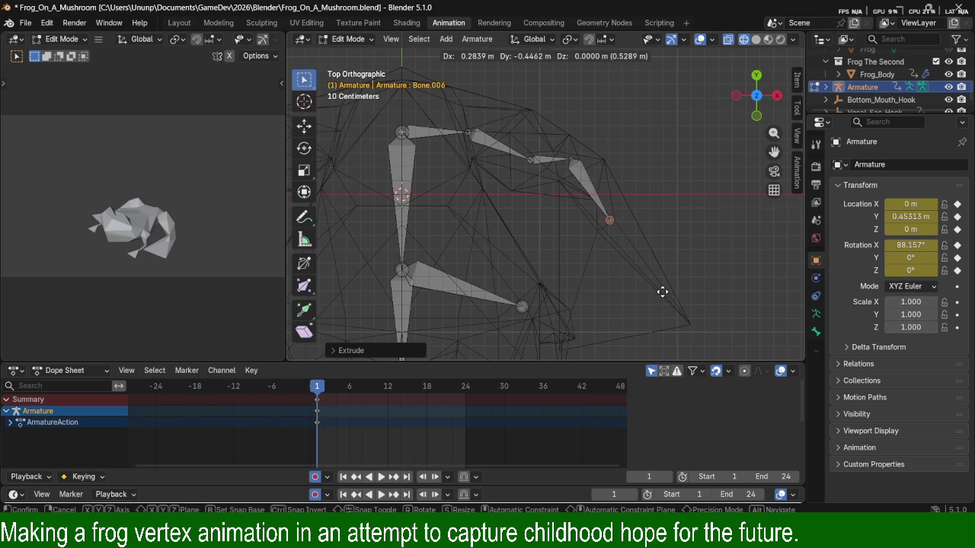
click(661, 290)
mouse_move(722, 311)
middle_down()
mouse_move(675, 259)
mouse_move(695, 302)
mouse_move(496, 228)
mouse_move(660, 217)
mouse_move(569, 162)
mouse_move(631, 157)
mouse_move(607, 175)
middle_up()
Move the last bone's tip along Z, then shift a joint along Y.
key(g)
key(z)
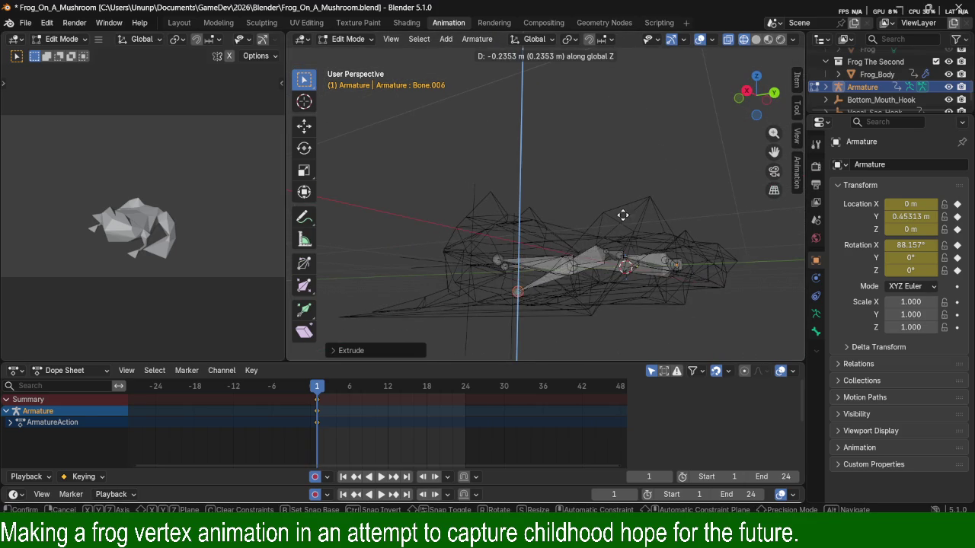
click(620, 224)
mouse_move(620, 227)
middle_down()
mouse_move(632, 187)
mouse_move(723, 170)
mouse_move(605, 309)
mouse_move(605, 276)
mouse_move(620, 274)
mouse_move(556, 287)
mouse_move(585, 299)
middle_up()
key(g)
key(y)
click(636, 280)
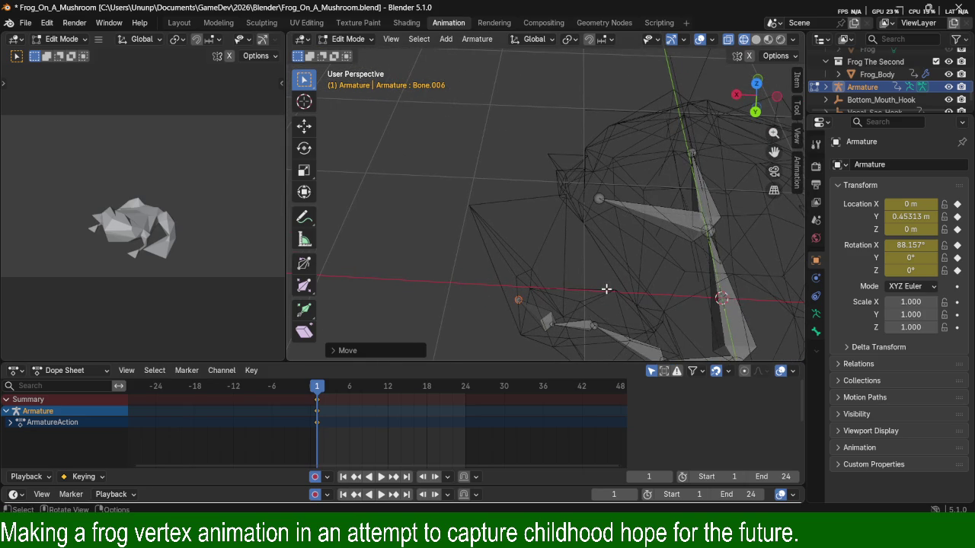
In top view, shift the selected bone tip along global X.
key(KP_7)
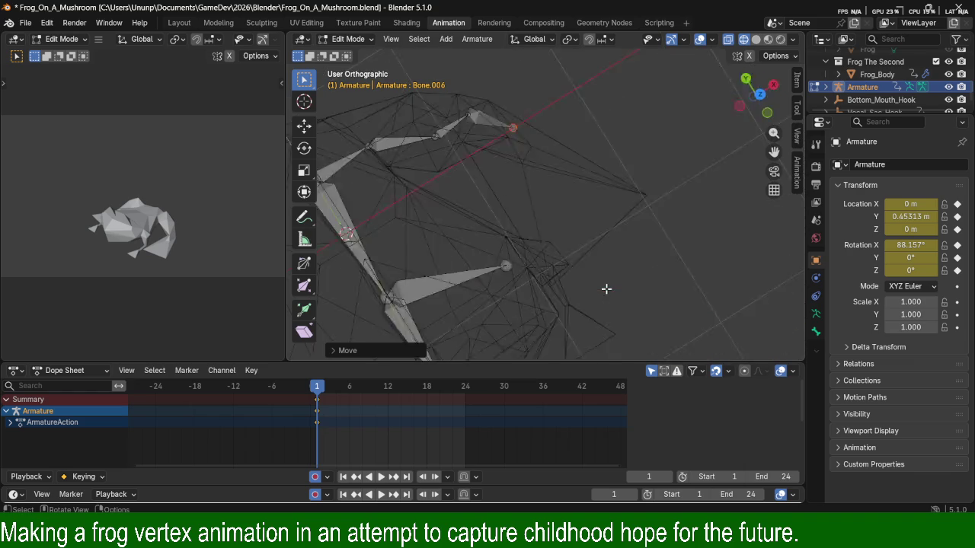
shift+middle_drag(635, 169, 636, 228)
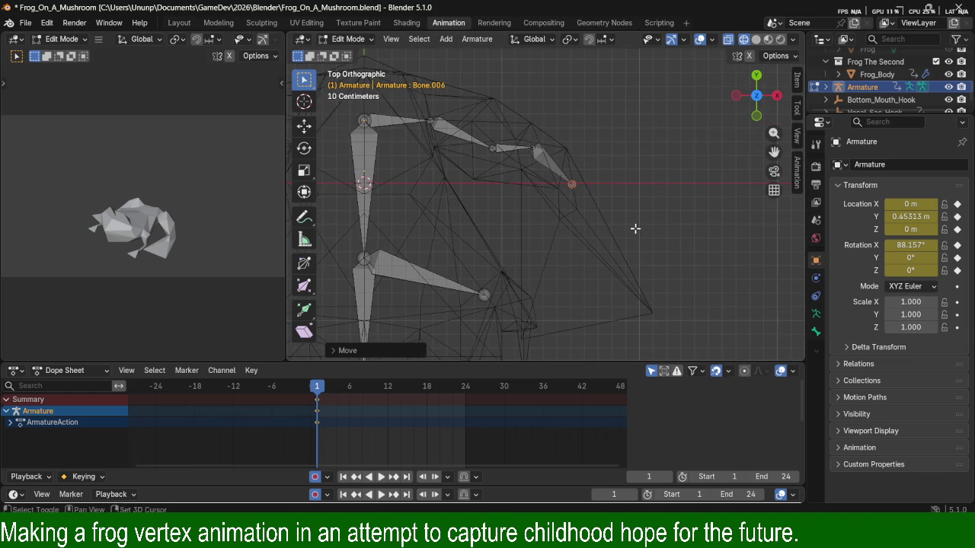
key(g)
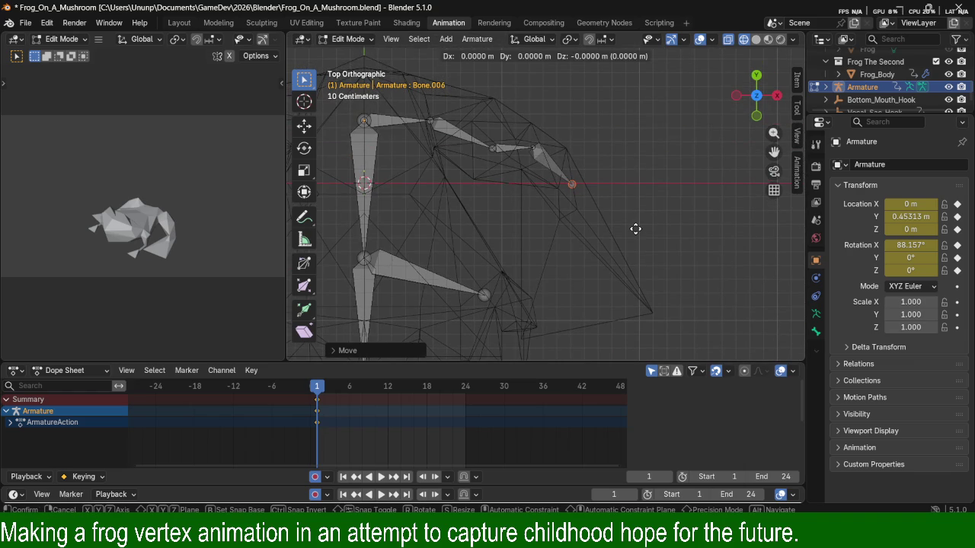
key(x)
click(617, 233)
mouse_move(617, 232)
middle_down()
mouse_move(583, 175)
mouse_move(605, 272)
mouse_move(432, 203)
middle_up()
mouse_move(650, 279)
middle_down()
mouse_move(523, 224)
mouse_move(573, 250)
mouse_move(603, 235)
middle_up()
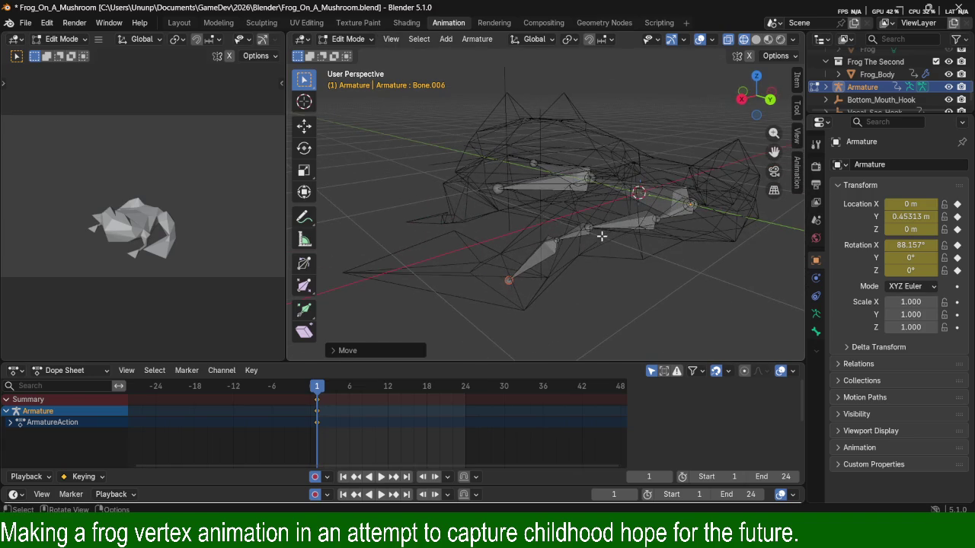
Move Bone.004 along Z and try a Y move on the next joint.
click(589, 228)
key(g)
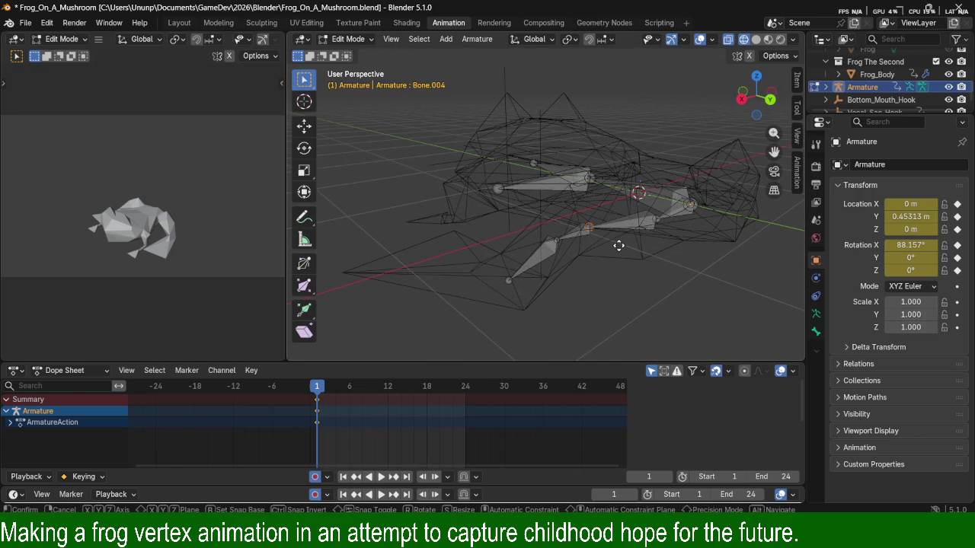
key(z)
click(630, 226)
mouse_move(629, 226)
middle_down()
mouse_move(609, 192)
mouse_move(668, 283)
mouse_move(754, 222)
mouse_move(620, 214)
middle_up()
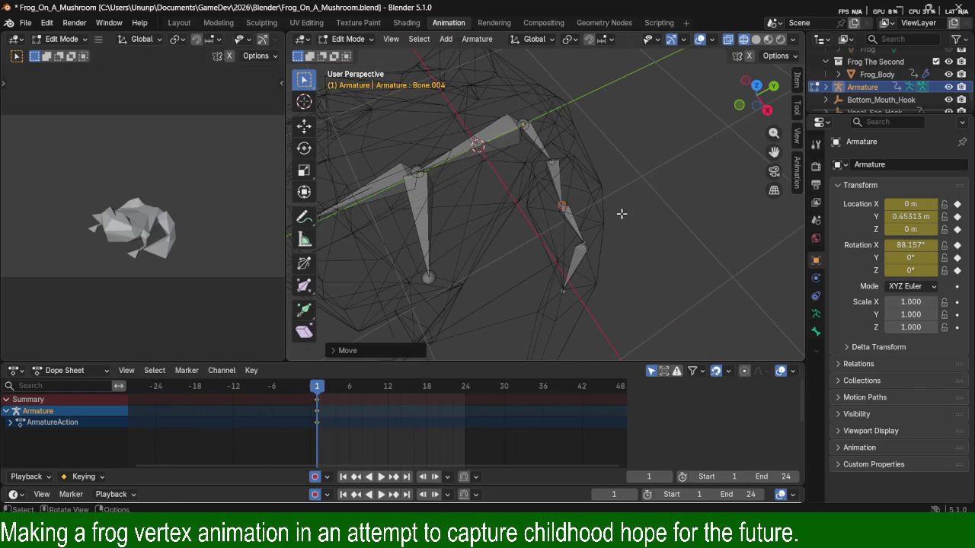
key(g)
key(y)
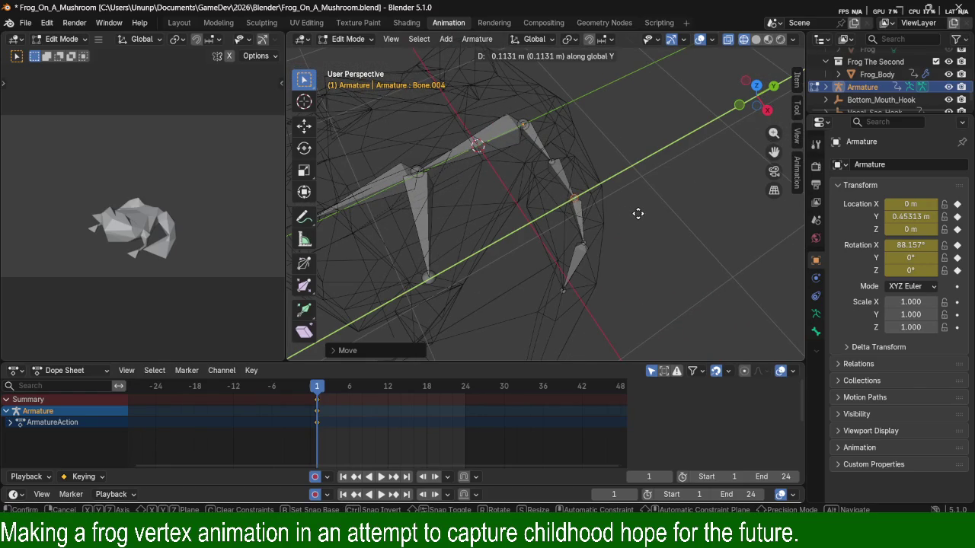
click(637, 214)
Shift Bone.005's tip along global Y and zoom in on the leg chain.
click(590, 243)
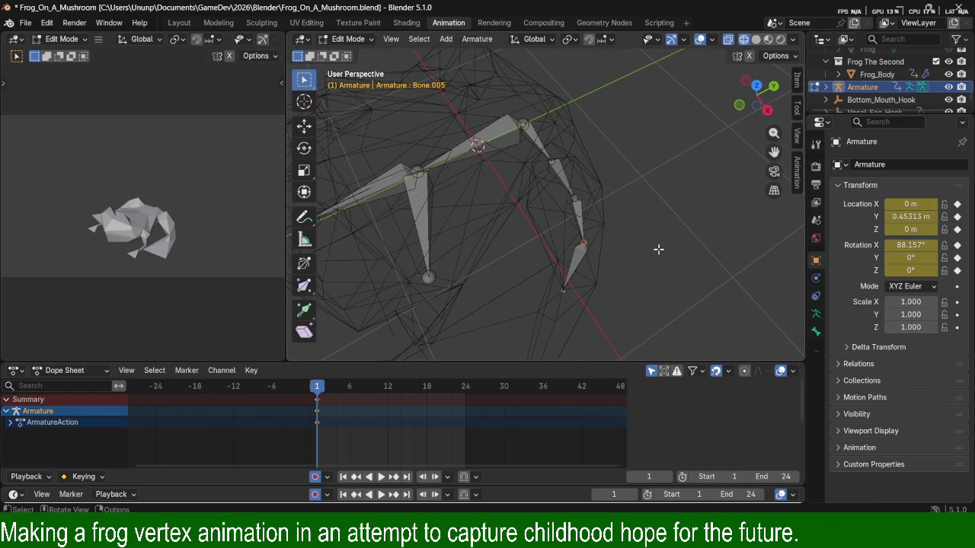
key(g)
key(y)
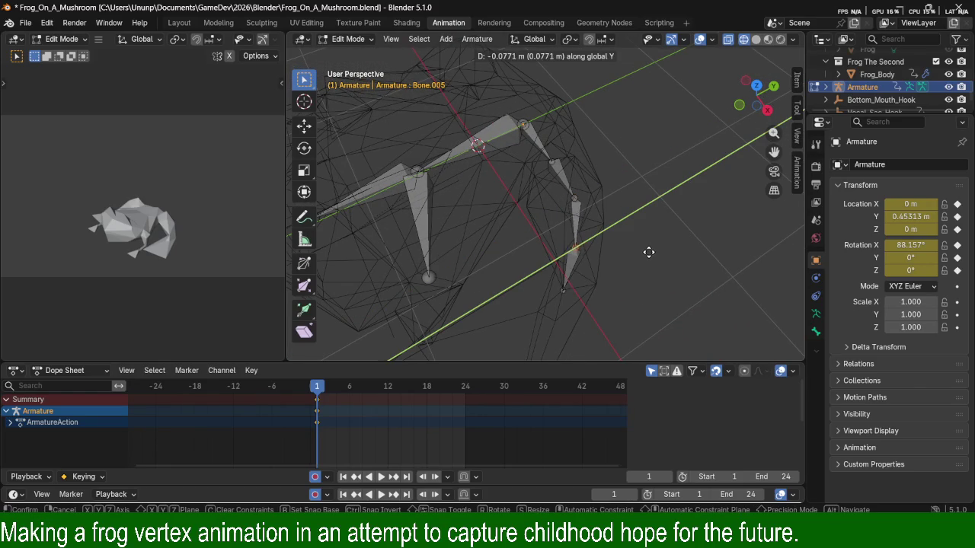
click(676, 244)
mouse_move(676, 243)
middle_down()
mouse_move(593, 239)
mouse_move(668, 235)
middle_up()
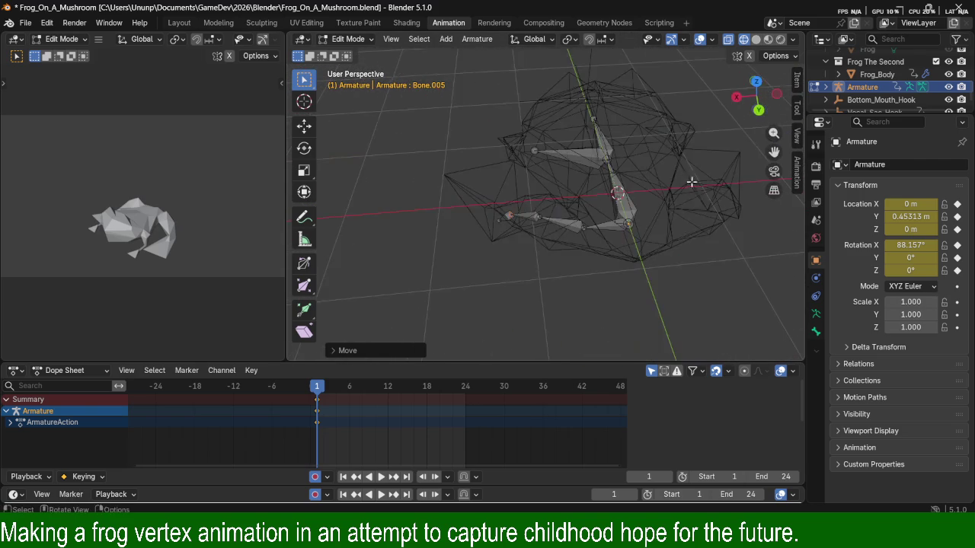
scroll(668, 234, up, 1)
scroll(632, 207, up, 1)
scroll(607, 202, up, 1)
scroll(667, 259, up, 1)
Add Bone.007 extending along global Y from a leg-chain joint.
mouse_move(667, 259)
middle_down()
mouse_move(557, 266)
mouse_move(504, 214)
middle_up()
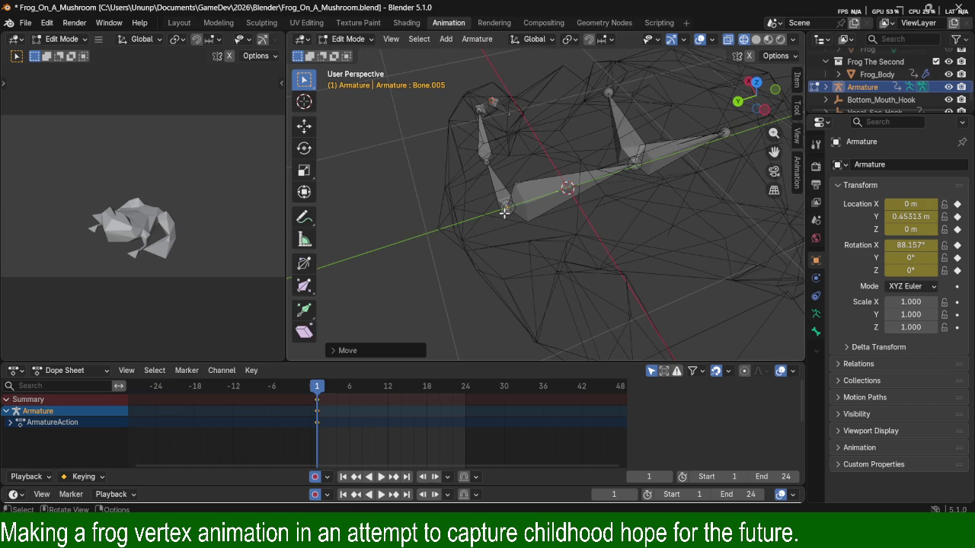
click(504, 213)
key(g)
key(z)
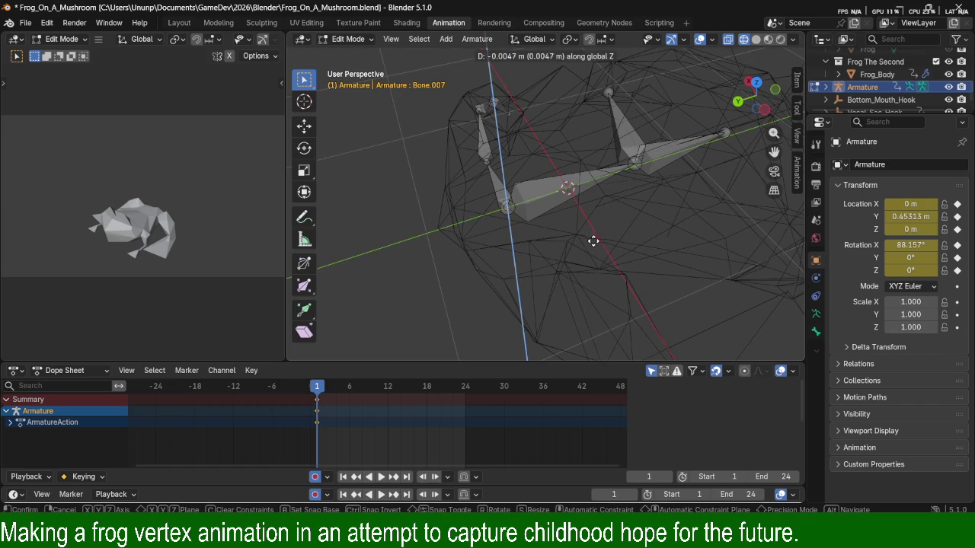
key(y)
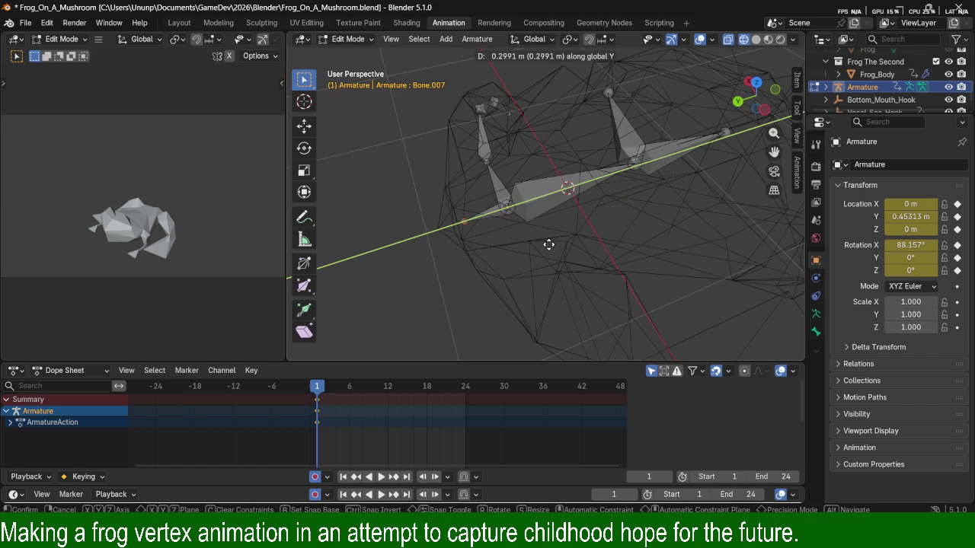
click(534, 251)
Orbit around the armature and return it to Object Mode.
mouse_move(457, 256)
middle_down()
mouse_move(597, 190)
mouse_move(512, 229)
mouse_move(533, 115)
mouse_move(498, 186)
mouse_move(523, 142)
mouse_move(429, 239)
mouse_move(488, 176)
mouse_move(587, 207)
middle_up()
middle_drag(587, 263, 515, 226)
mouse_move(644, 241)
middle_down()
mouse_move(579, 251)
mouse_move(601, 268)
mouse_move(555, 239)
mouse_move(567, 275)
mouse_move(583, 252)
mouse_move(588, 270)
mouse_move(545, 225)
middle_up()
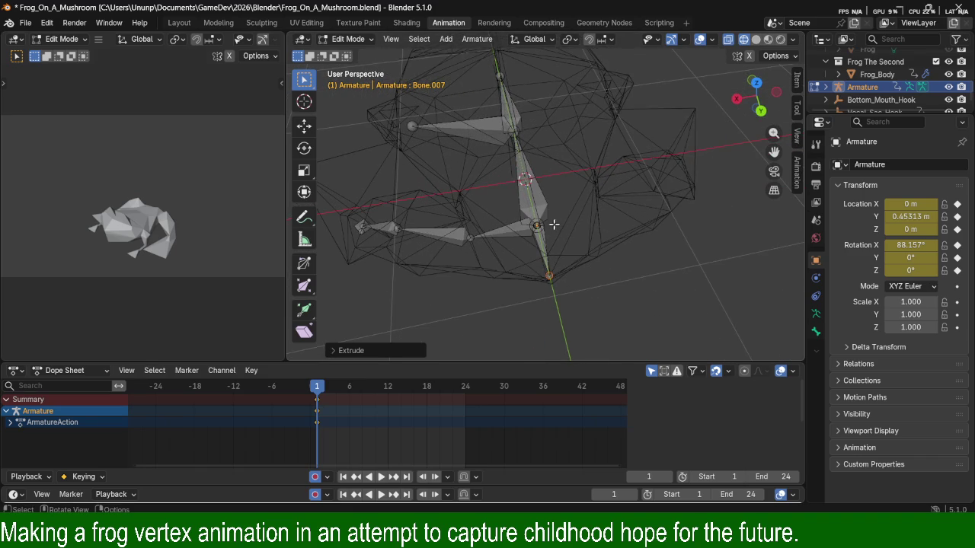
key(Tab)
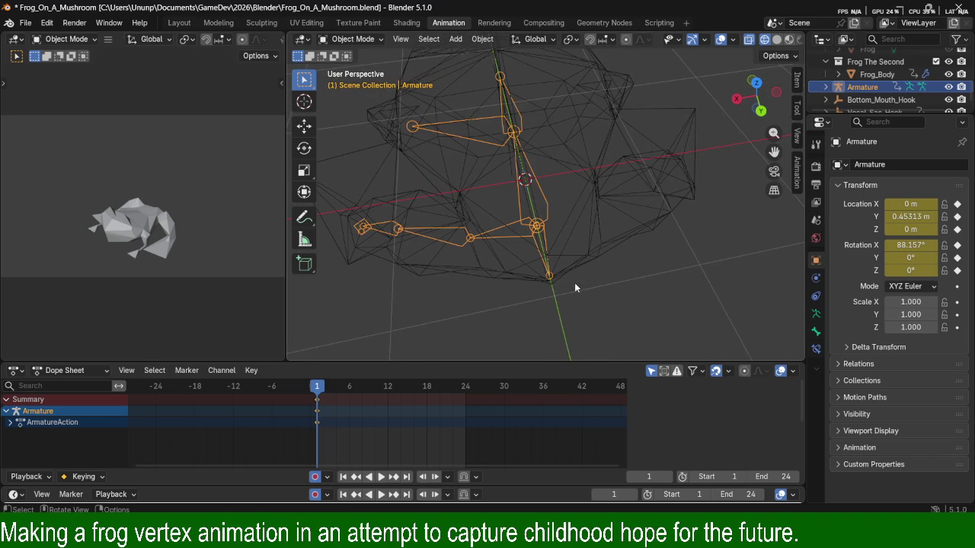
Reselect the armature and toggle the Properties editor's visible-tabs list.
click(540, 214)
click(543, 214)
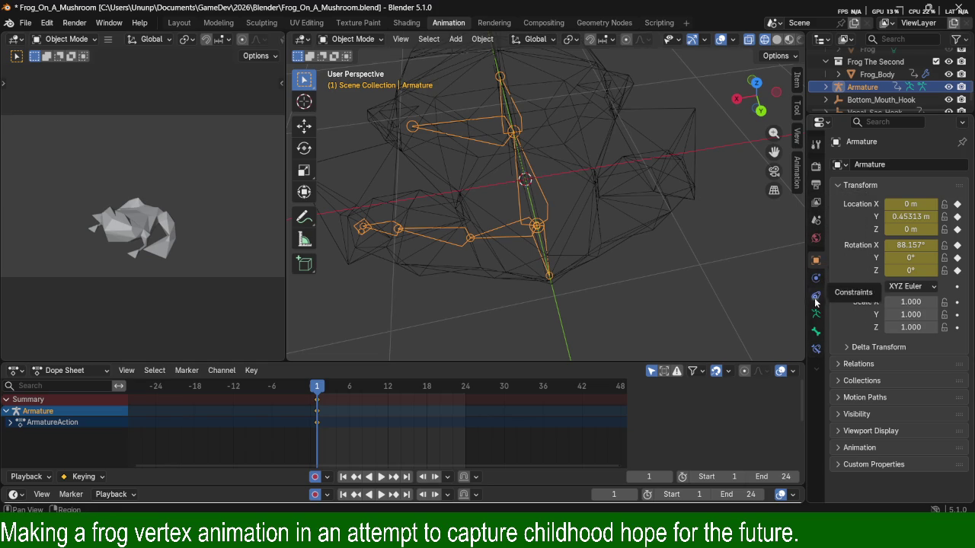
right_click(815, 372)
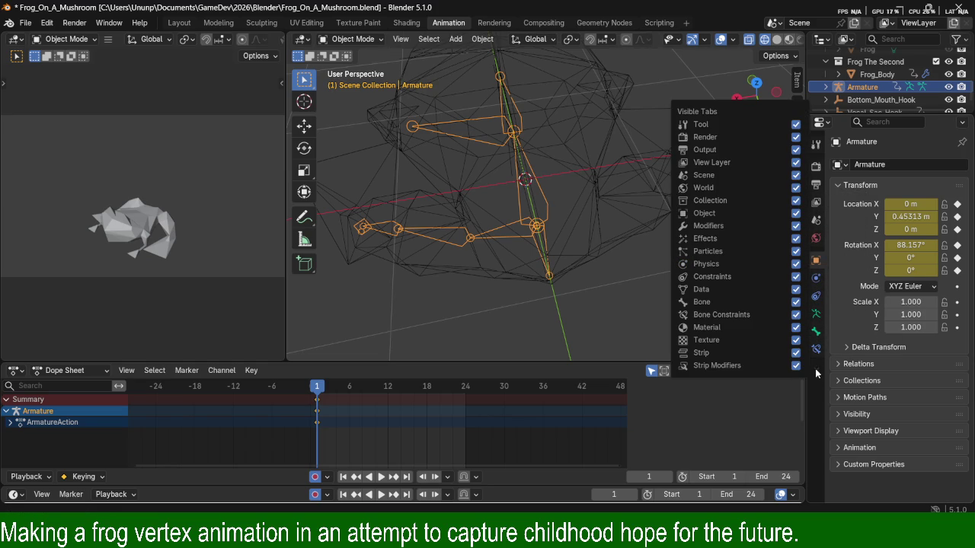
click(816, 373)
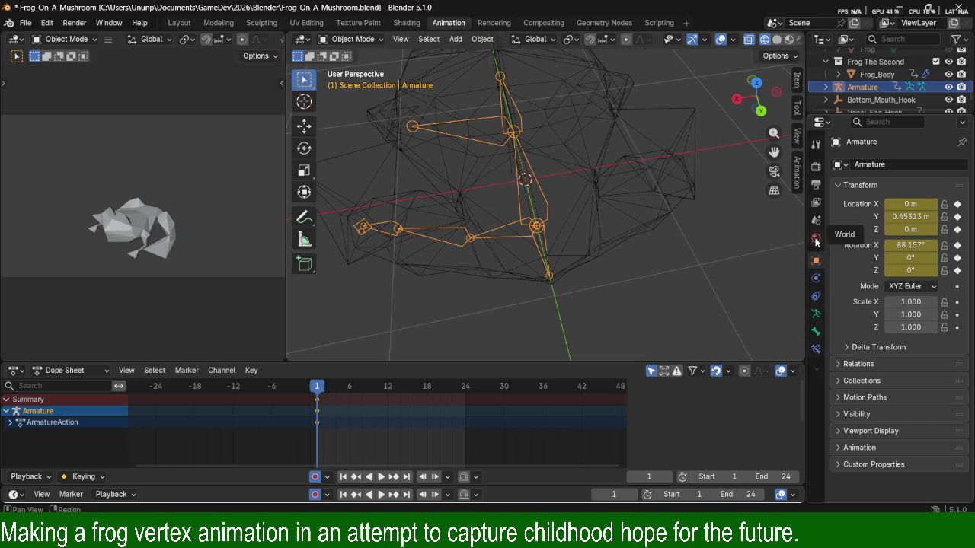
mouse_move(444, 198)
middle_down()
mouse_move(599, 231)
mouse_move(646, 218)
middle_up()
Inspect the armature data and Bone.007 bone properties, then expand the Armature in the Outliner.
key(Tab)
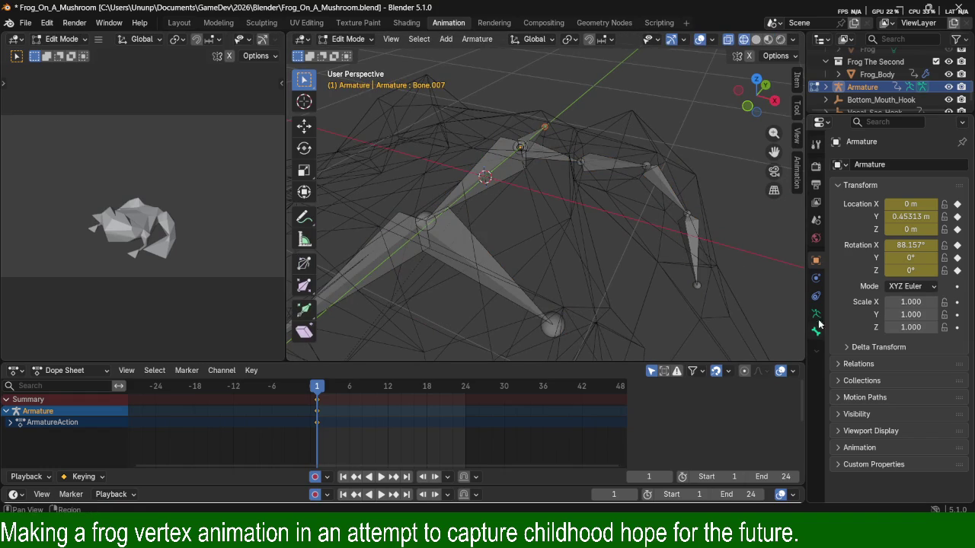
click(816, 313)
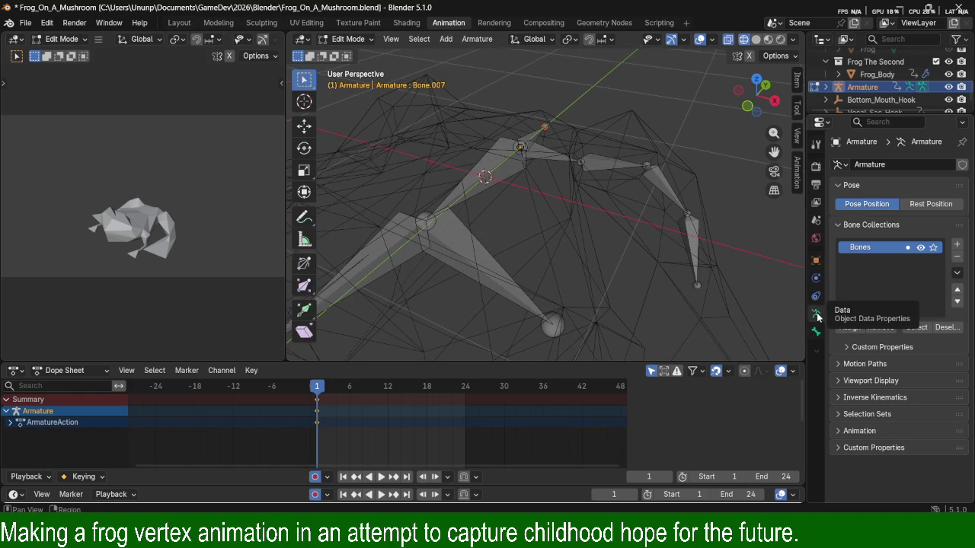
click(816, 332)
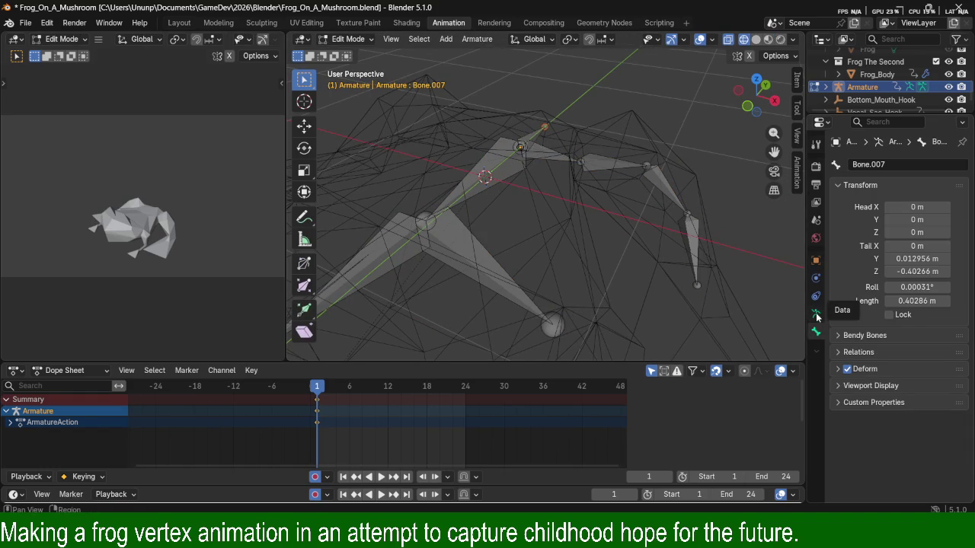
key(Tab)
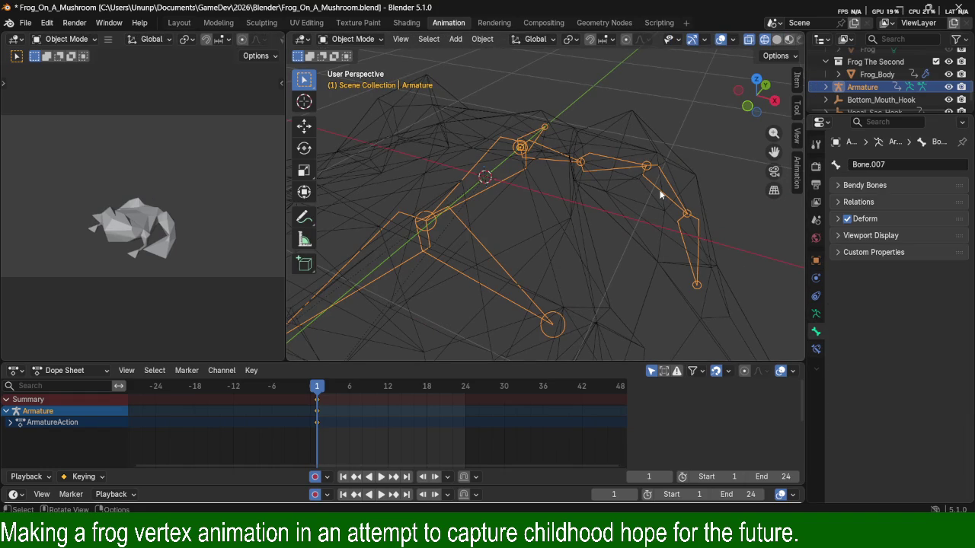
mouse_move(621, 183)
middle_down()
mouse_move(563, 243)
mouse_move(653, 193)
mouse_move(636, 220)
mouse_move(614, 215)
mouse_move(645, 230)
mouse_move(610, 195)
mouse_move(551, 180)
mouse_move(563, 151)
mouse_move(610, 164)
middle_up()
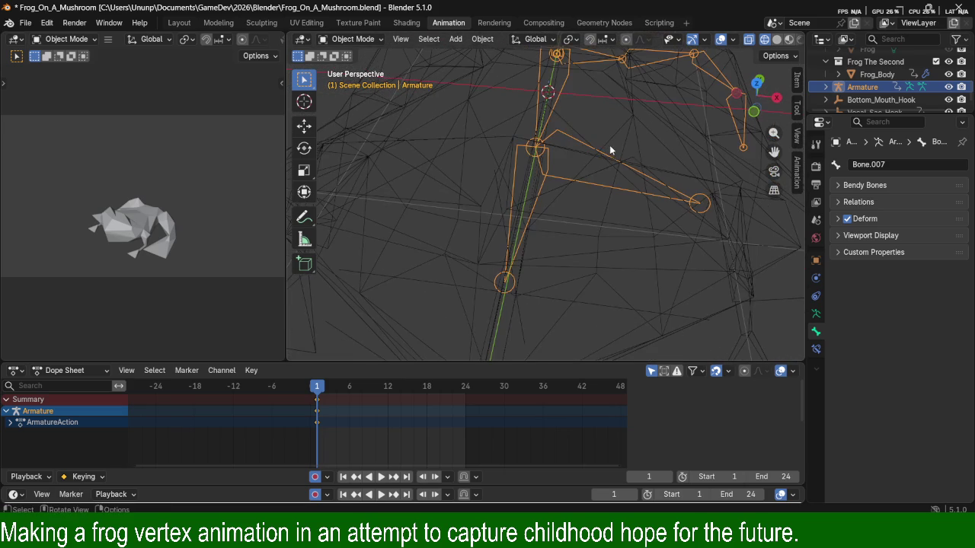
click(826, 87)
scroll(868, 103, down, 2)
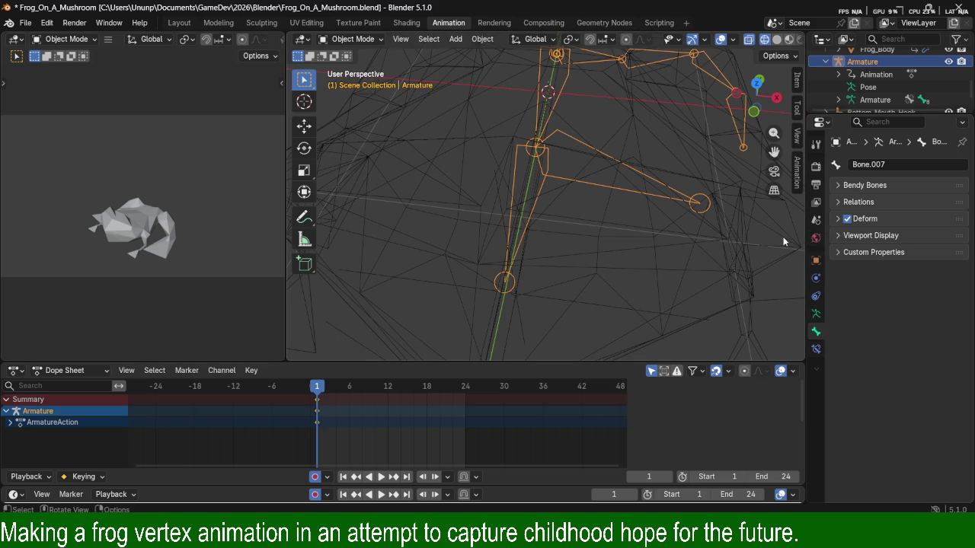
Browse the world, object, physics, constraints and armature data tabs, peeking at Animation settings.
click(816, 239)
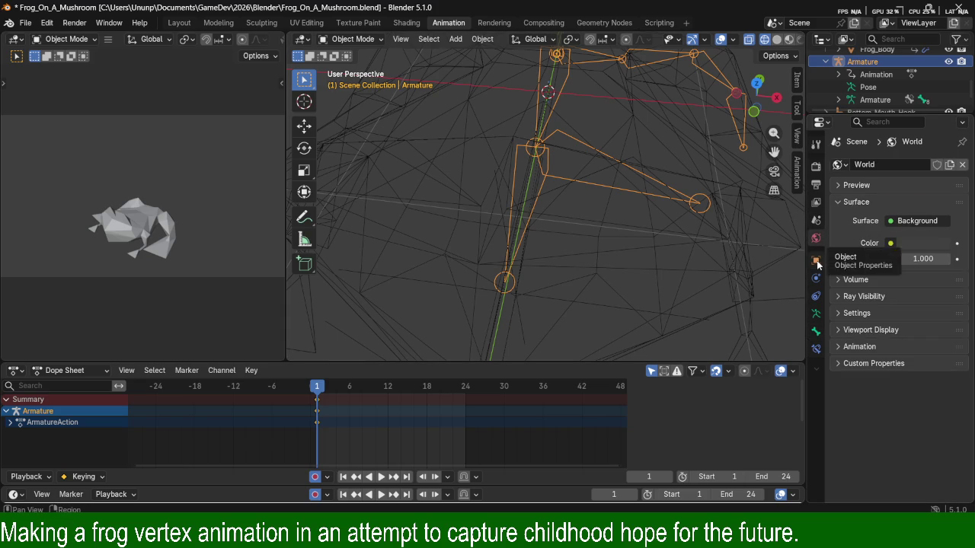
click(816, 261)
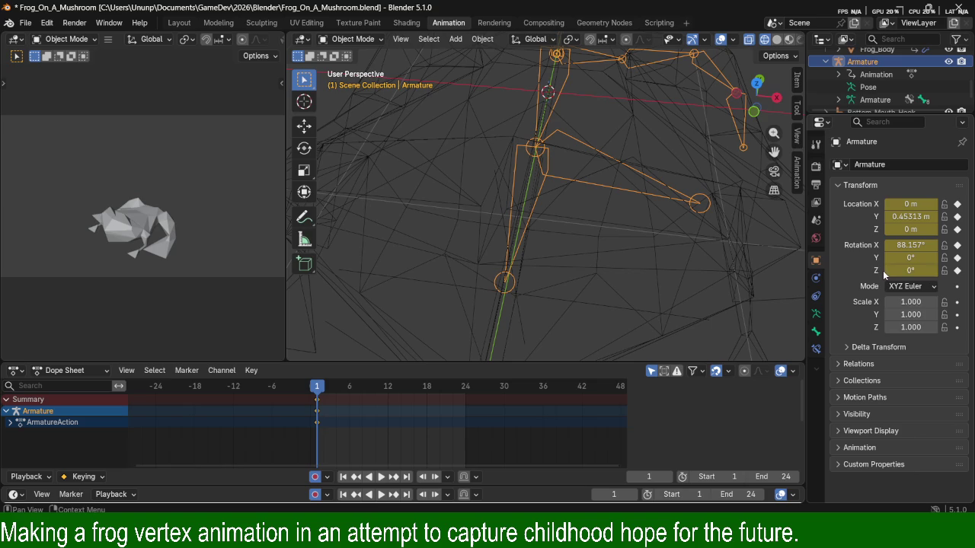
click(819, 281)
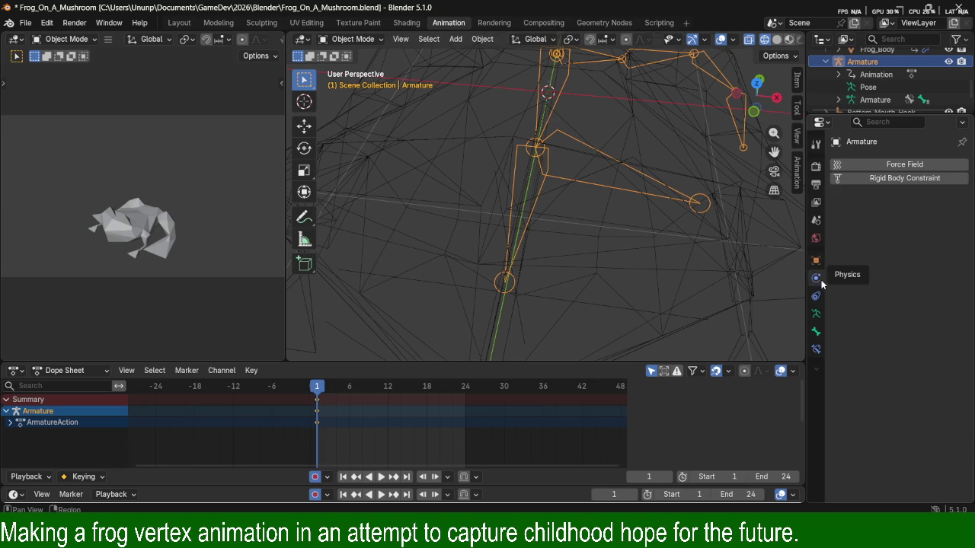
click(817, 298)
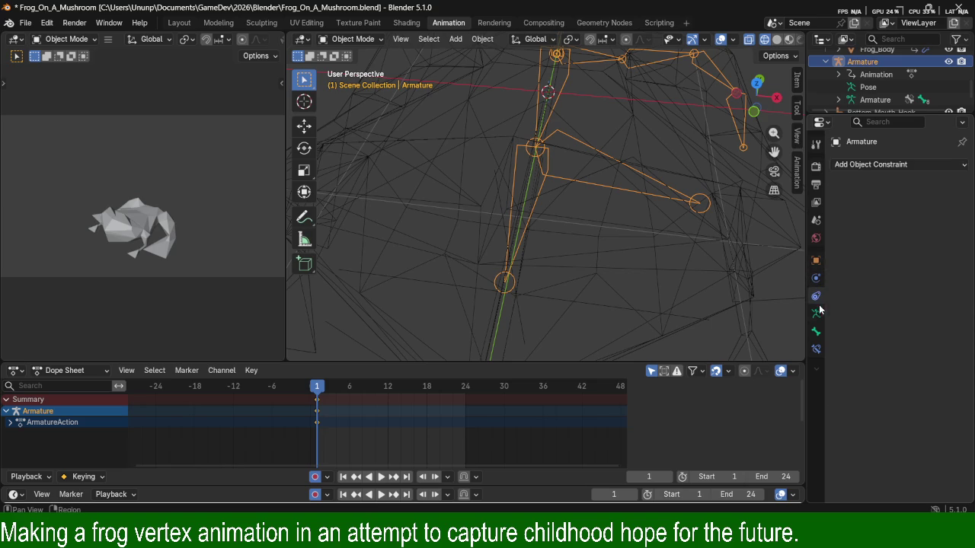
click(817, 313)
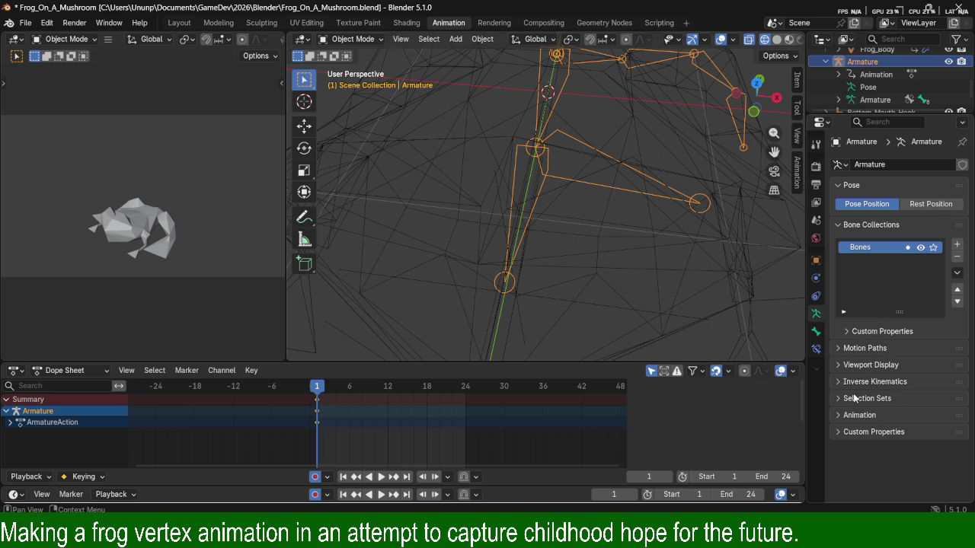
click(841, 415)
click(841, 415)
On Bone.007's Bone tab, change Bendy Bones segments from 1 to 2 and back to 1.
click(816, 332)
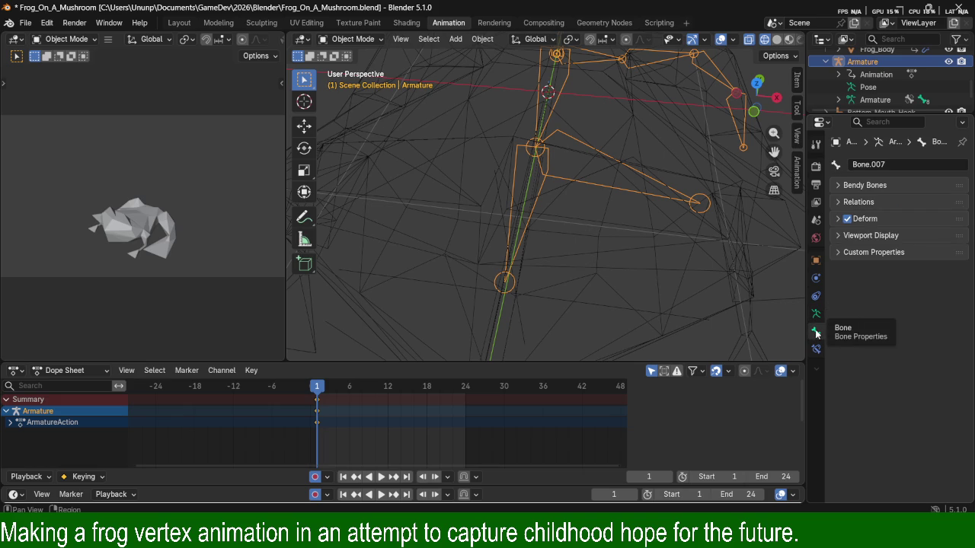
click(838, 186)
click(837, 187)
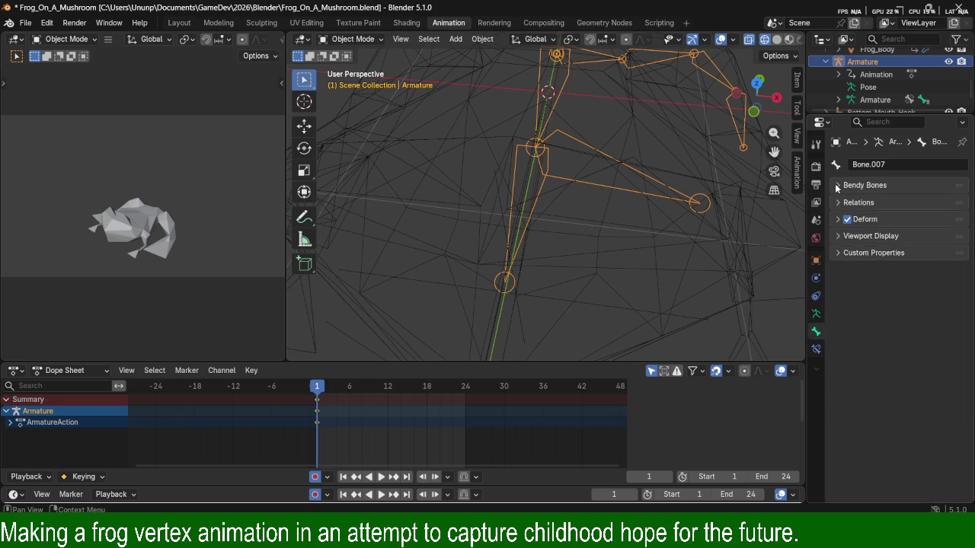
click(838, 187)
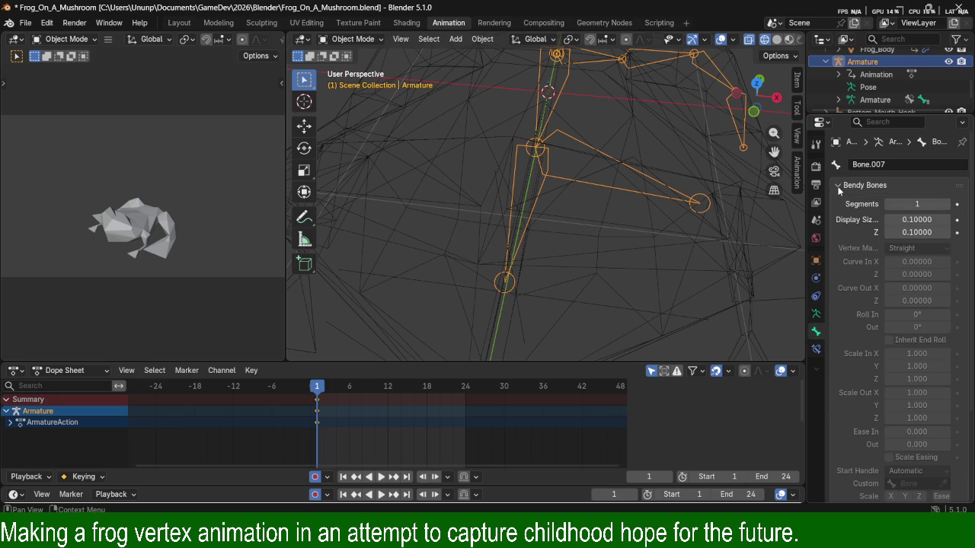
click(947, 204)
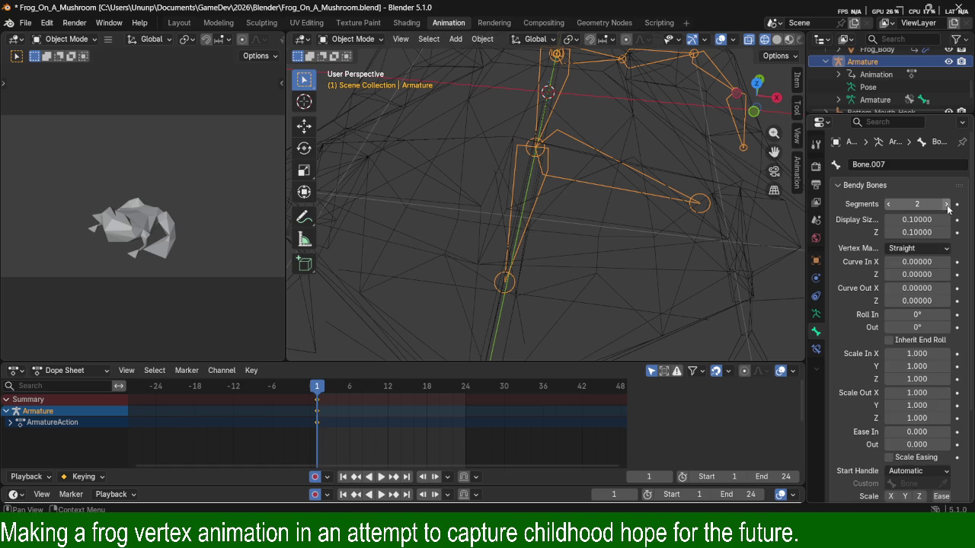
click(888, 204)
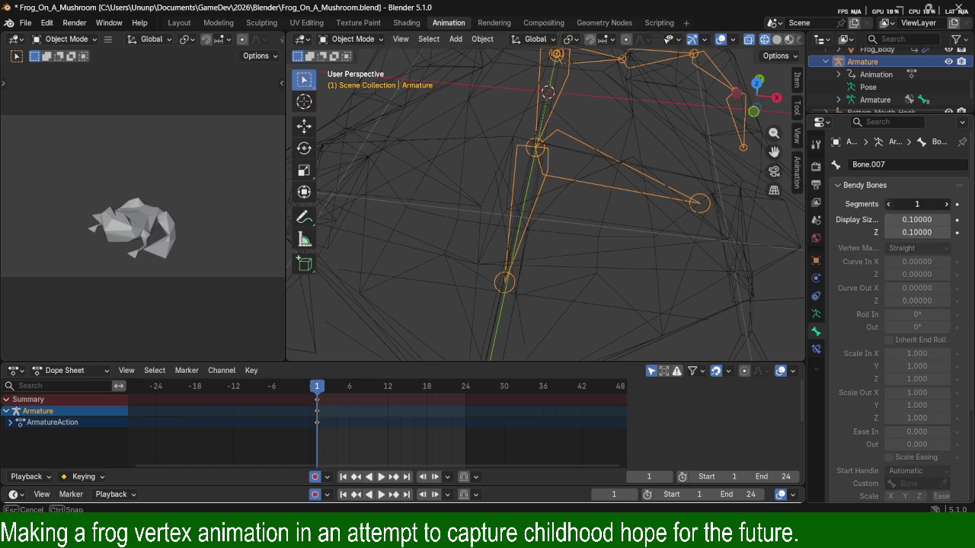
click(866, 190)
click(848, 185)
click(848, 184)
Expand Bone.007's Relations panel and check its bone collection membership.
click(867, 202)
click(868, 204)
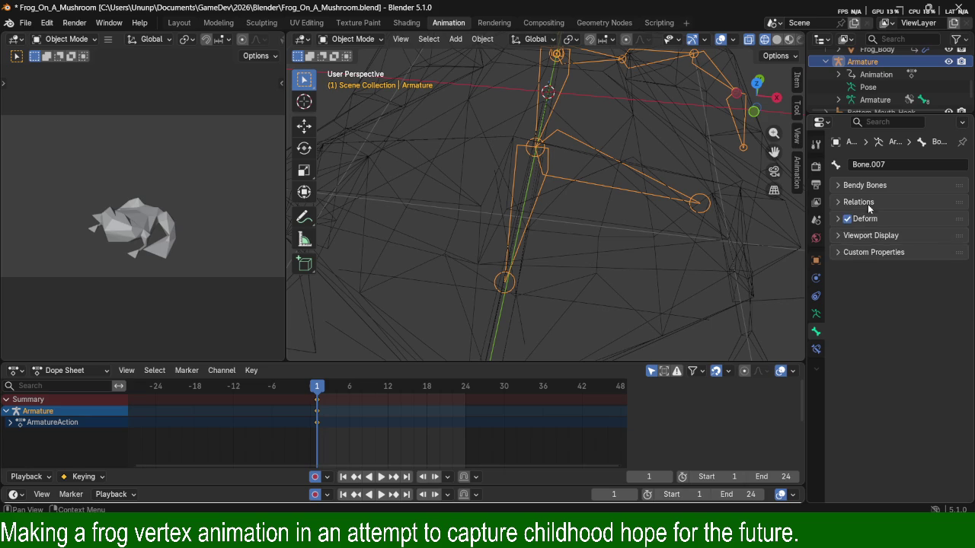
click(868, 204)
click(868, 204)
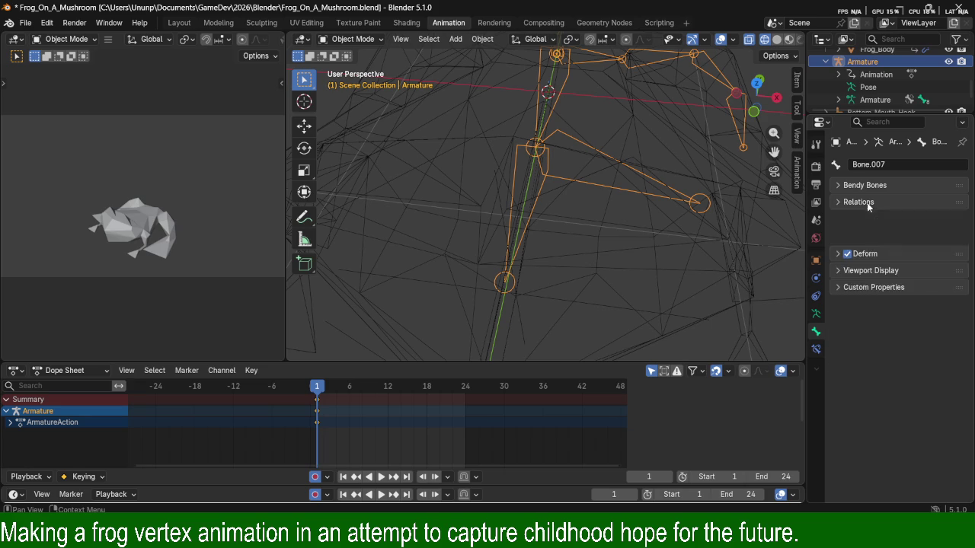
click(868, 204)
click(884, 311)
click(884, 314)
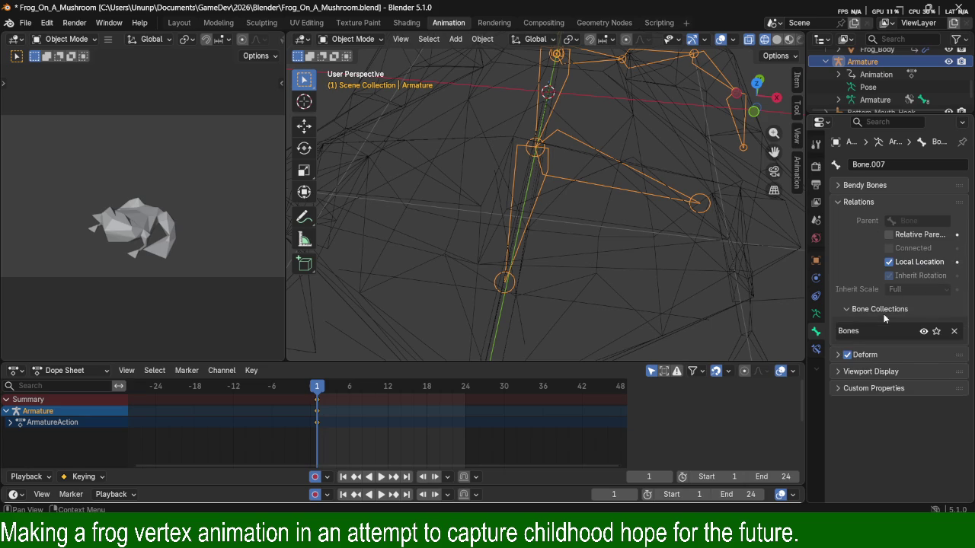
click(870, 308)
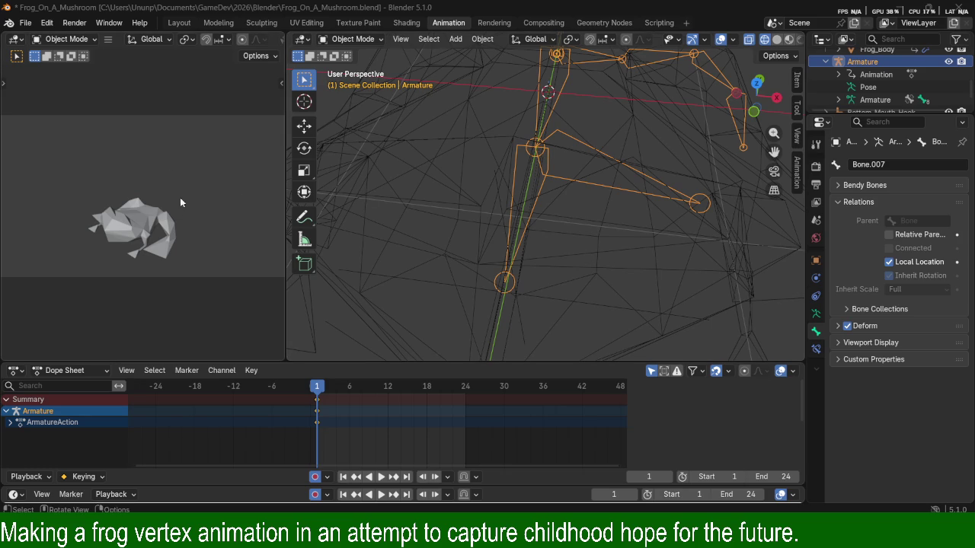
Save the frog project, then open Starship.blend and orbit around its scene.
click(25, 23)
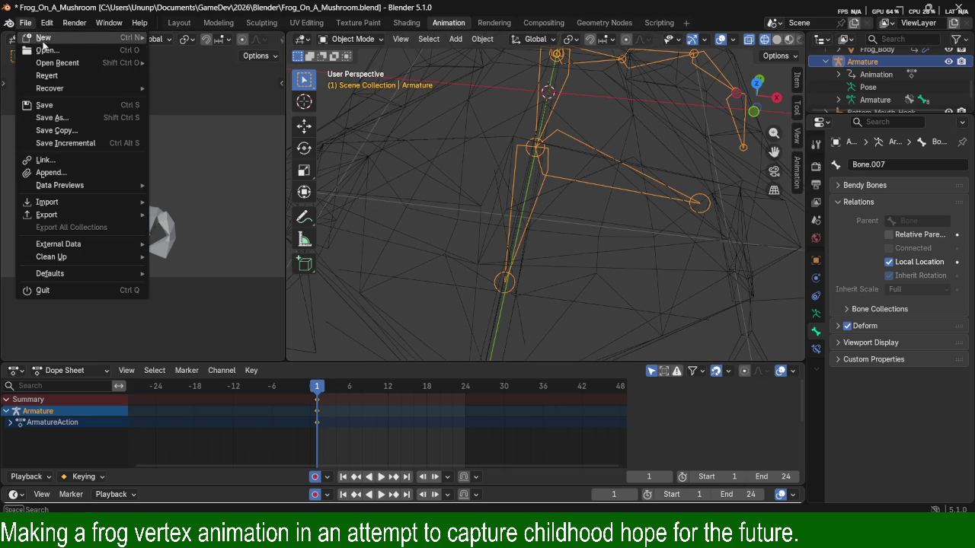
click(66, 105)
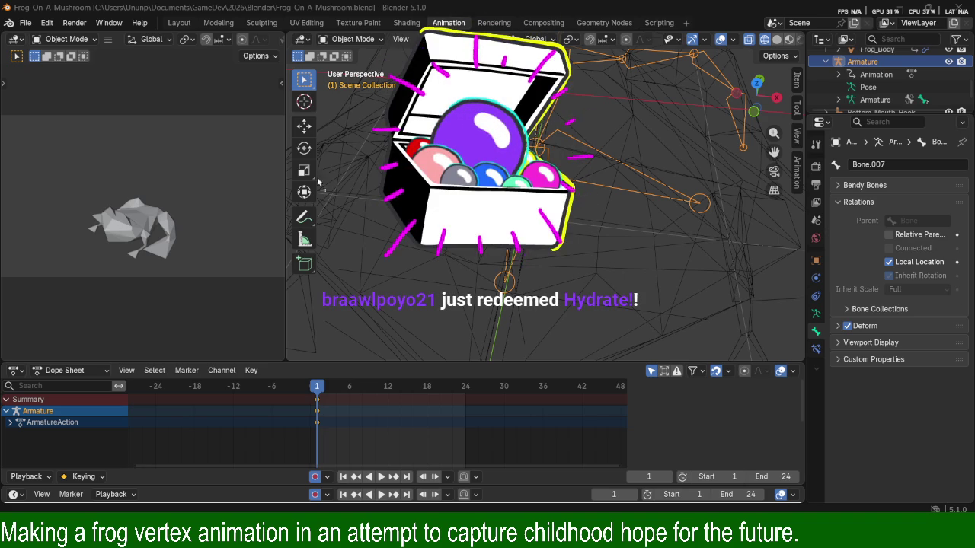
drag(334, 179, 309, 175)
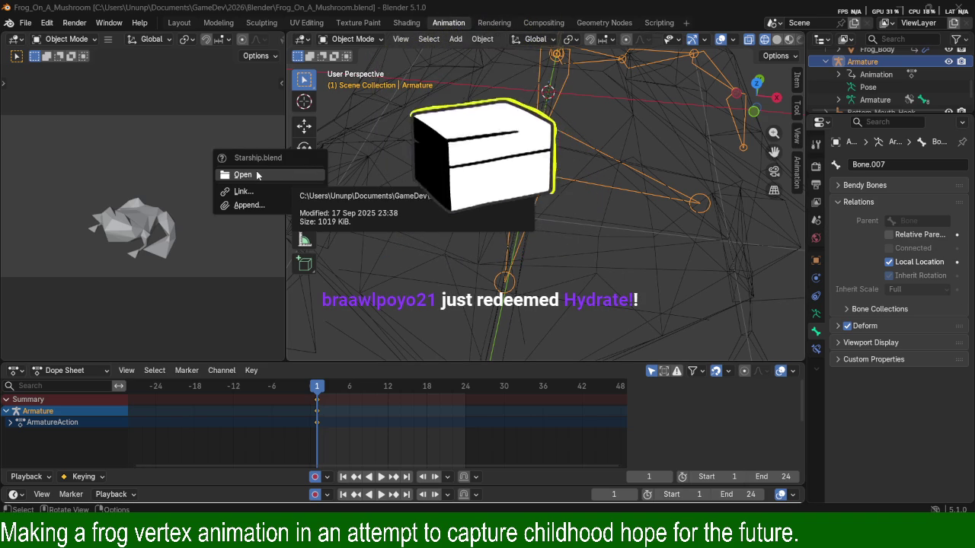
click(291, 172)
middle_drag(406, 245, 386, 233)
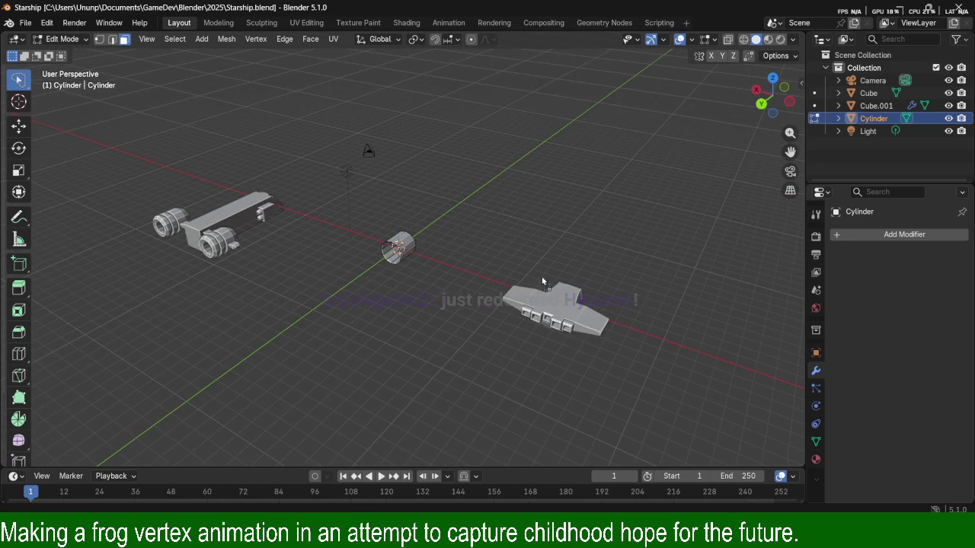
Open Cactus.blend from the Open Recent list.
key(shift+ctrl+o)
click(500, 251)
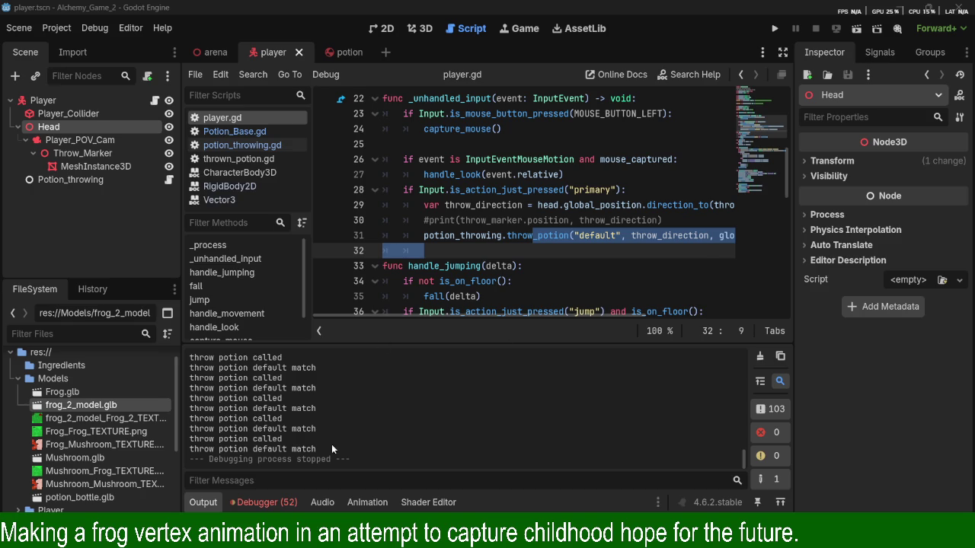
Follow the is_inside_tree error's stack trace from potion_throwing.gd:16 to player.gd line 31.
click(259, 502)
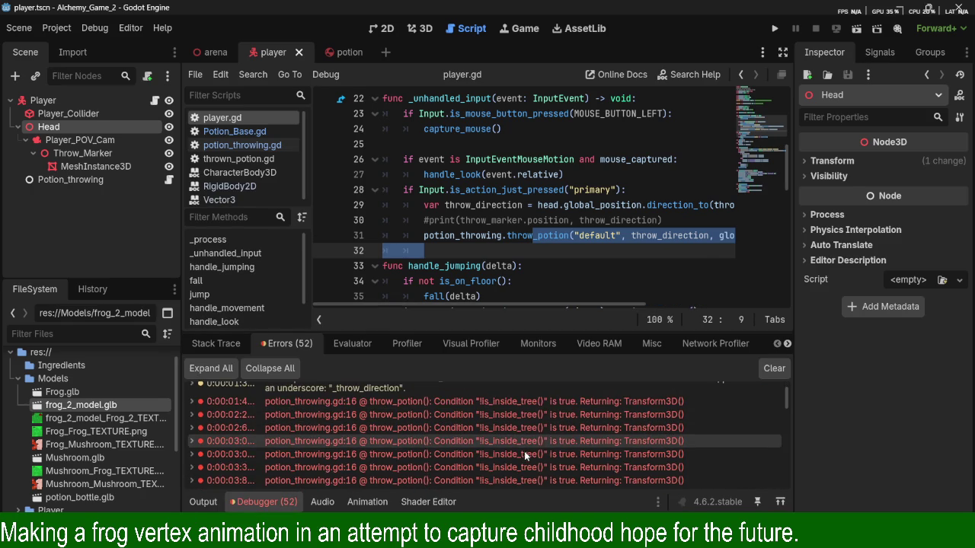
double_click(539, 445)
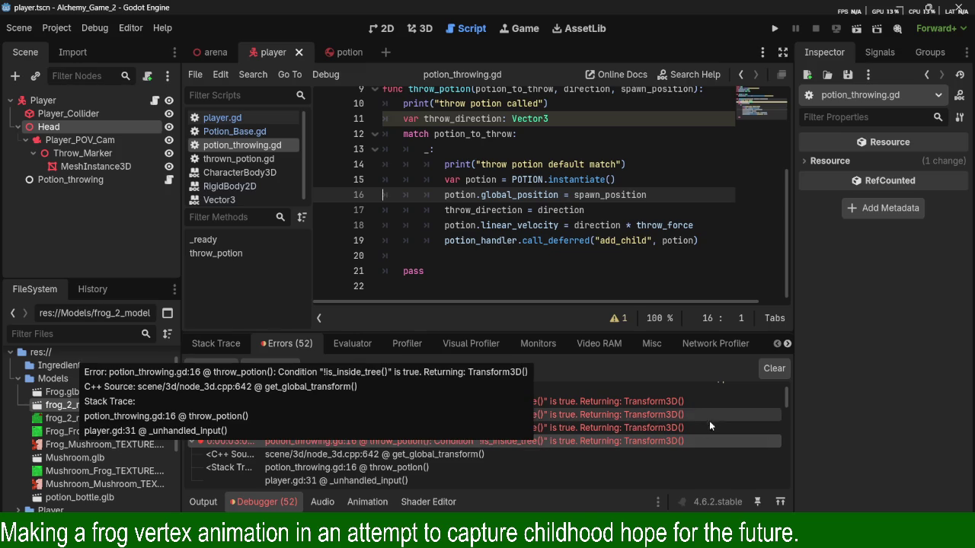
click(487, 466)
click(478, 482)
scroll(533, 434, down, 3)
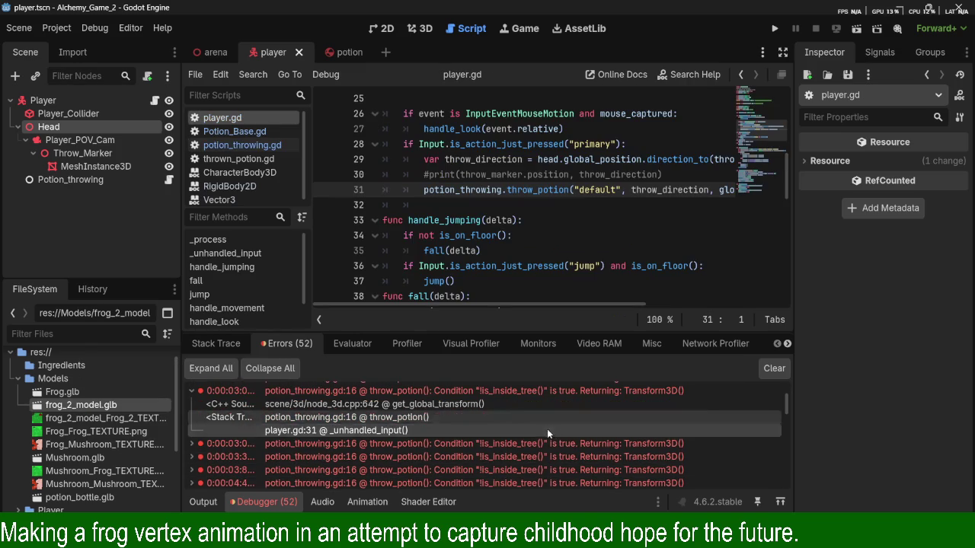
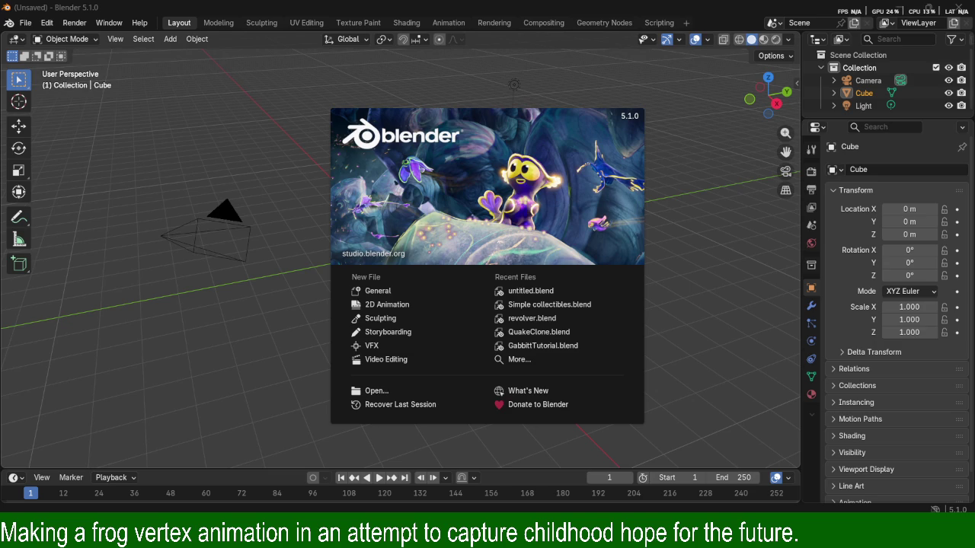
Open Frog_On_A_Mushroom.blend and view the frog rig from the side.
click(403, 204)
scroll(641, 225, down, 5)
mouse_move(641, 225)
middle_down()
mouse_move(573, 212)
mouse_move(470, 242)
mouse_move(553, 233)
mouse_move(673, 257)
mouse_move(636, 242)
mouse_move(668, 221)
mouse_move(607, 187)
mouse_move(613, 219)
mouse_move(671, 222)
mouse_move(577, 227)
mouse_move(659, 232)
middle_up()
scroll(579, 227, up, 8)
key(KP_3)
key(KP_7)
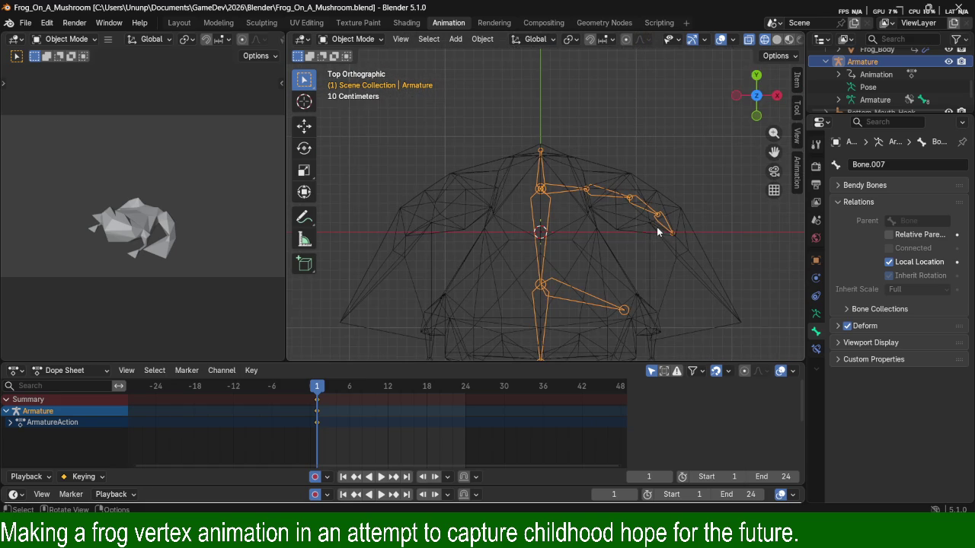
scroll(557, 233, up, 2)
scroll(568, 227, up, 3)
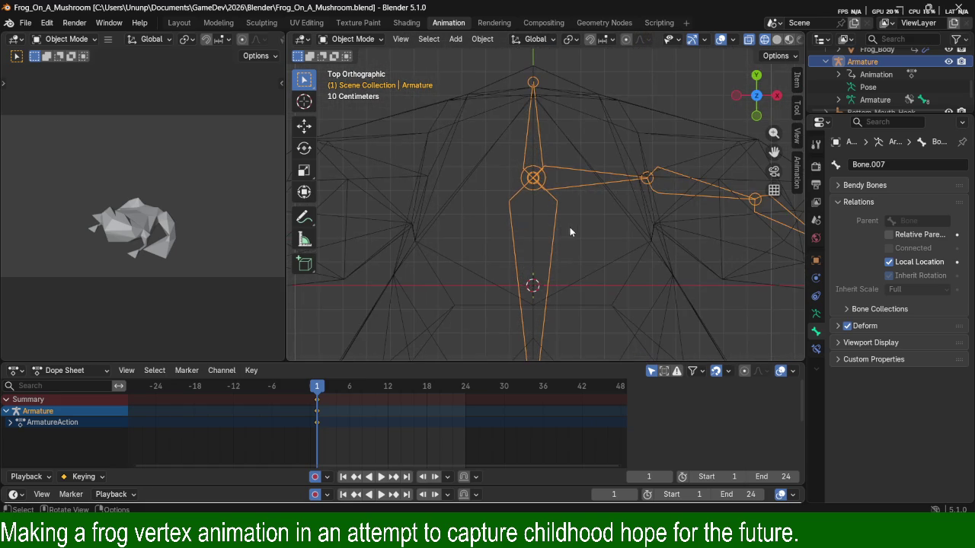
mouse_move(565, 261)
middle_down()
mouse_move(622, 239)
mouse_move(556, 192)
mouse_move(666, 256)
mouse_move(625, 221)
middle_up()
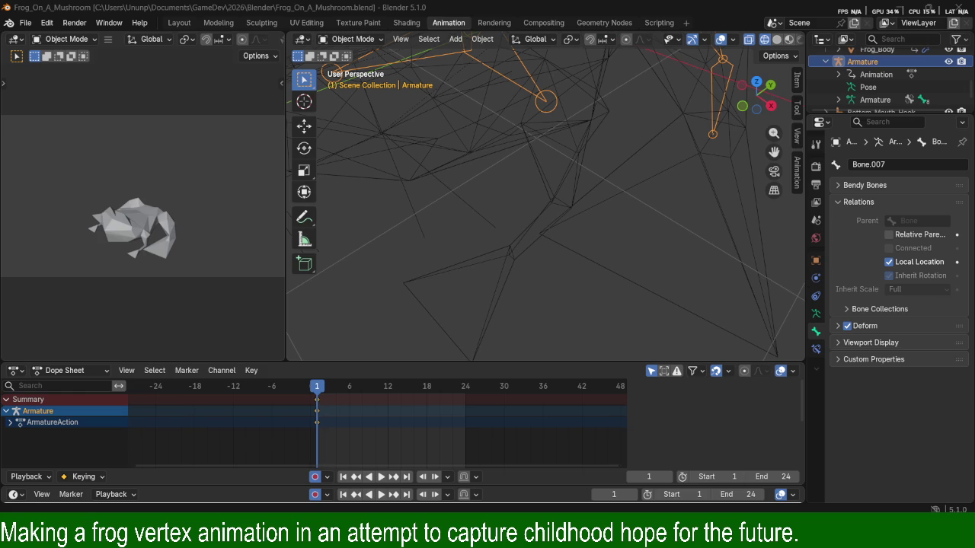
key(alt+Tab)
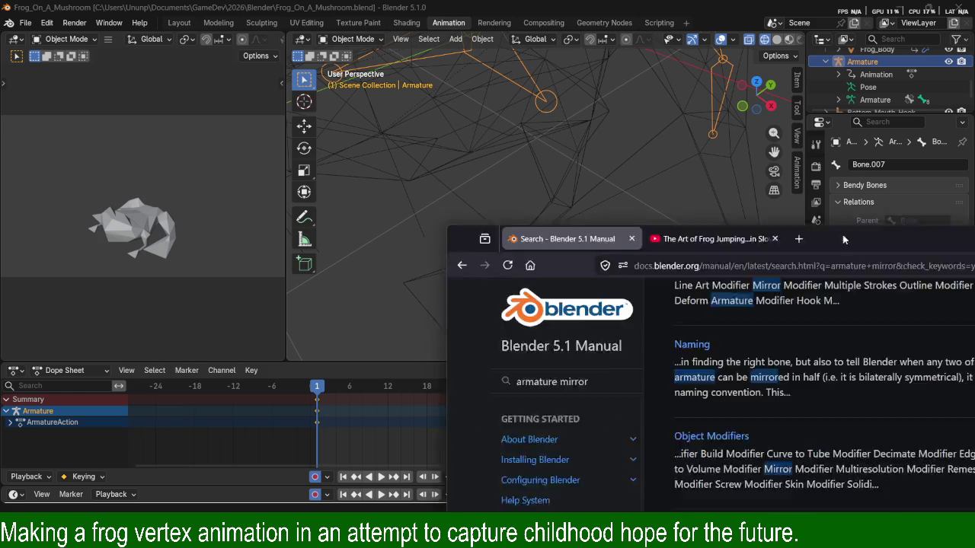
scroll(694, 295, down, 3)
scroll(694, 295, down, 3)
drag(700, 126, 694, 89)
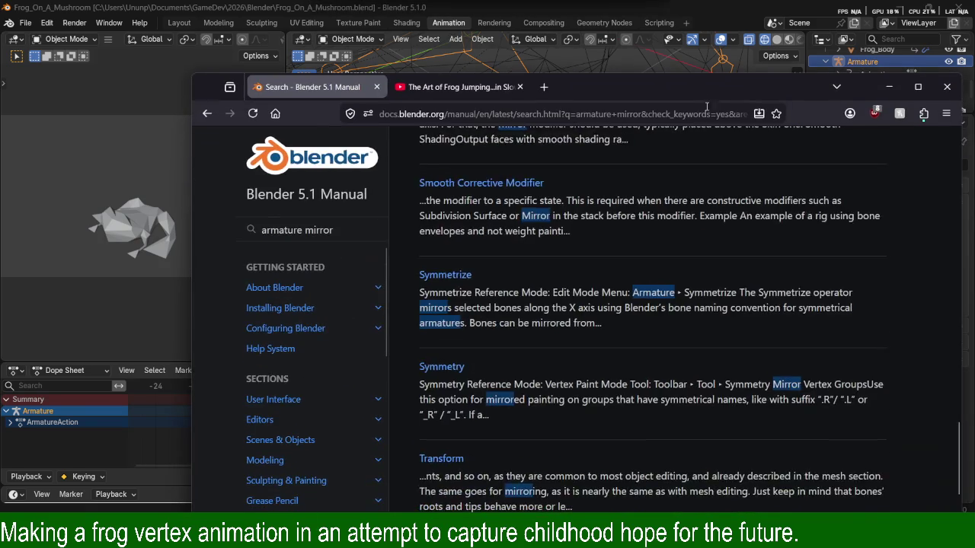
scroll(732, 251, down, 2)
drag(487, 167, 601, 159)
click(480, 157)
drag(477, 158, 611, 158)
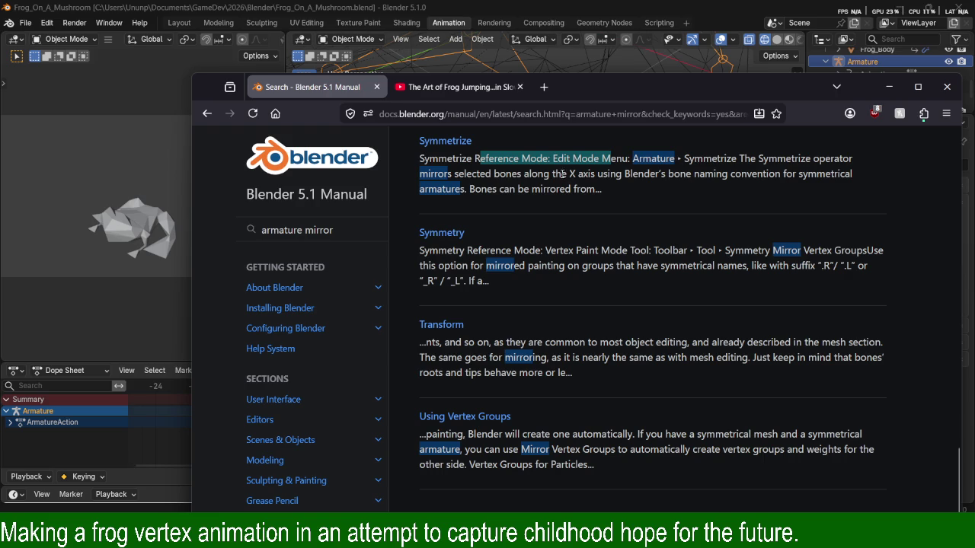
drag(506, 173, 657, 187)
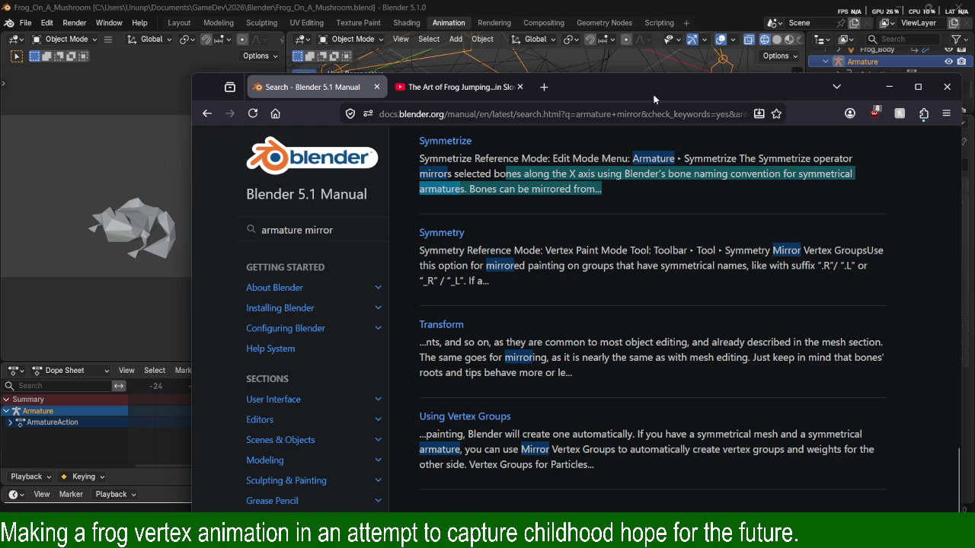
key(super+Down)
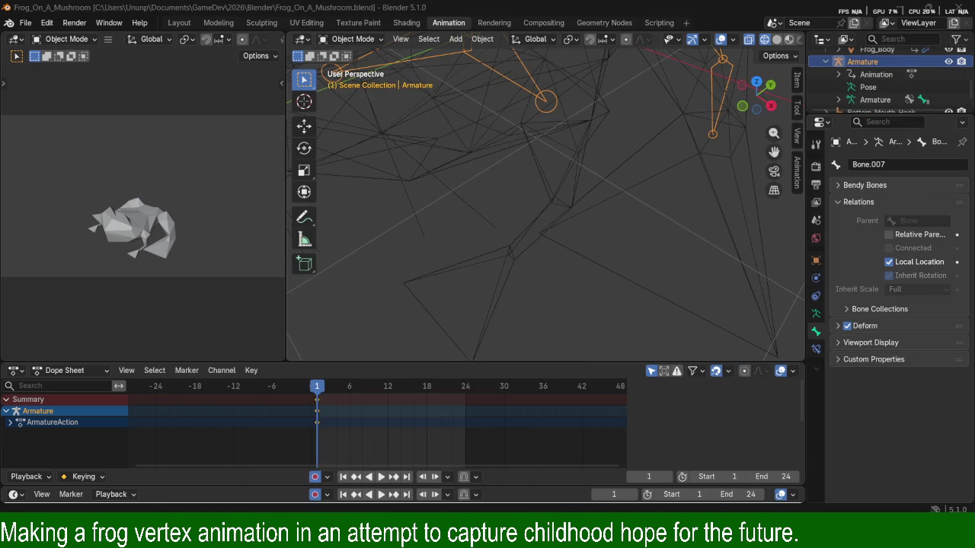
In Edit Mode, extrude a new Bone.008 along X from the leg joint.
mouse_move(699, 117)
middle_down()
mouse_move(546, 189)
mouse_move(582, 150)
mouse_move(567, 142)
mouse_move(622, 125)
mouse_move(645, 83)
mouse_move(623, 162)
middle_up()
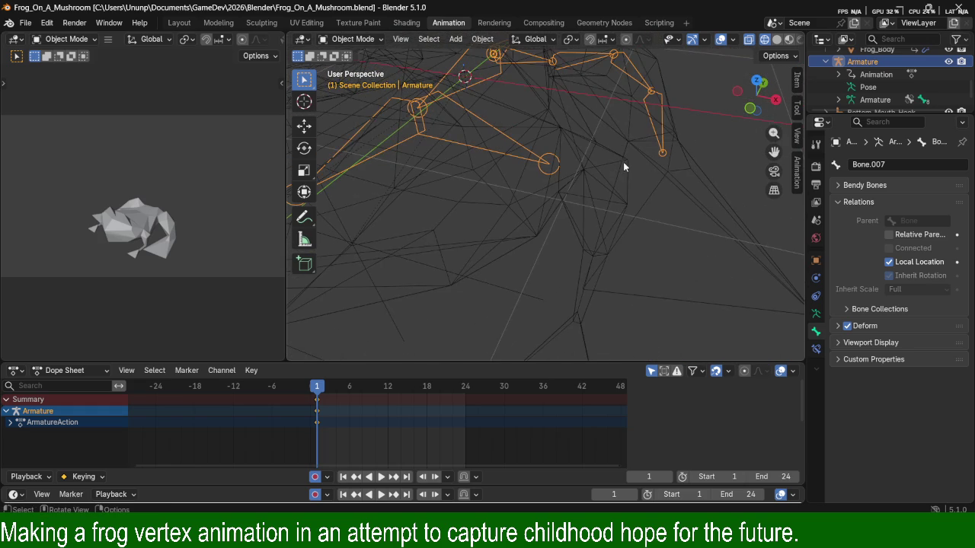
mouse_move(662, 201)
middle_down()
mouse_move(682, 161)
mouse_move(639, 210)
middle_up()
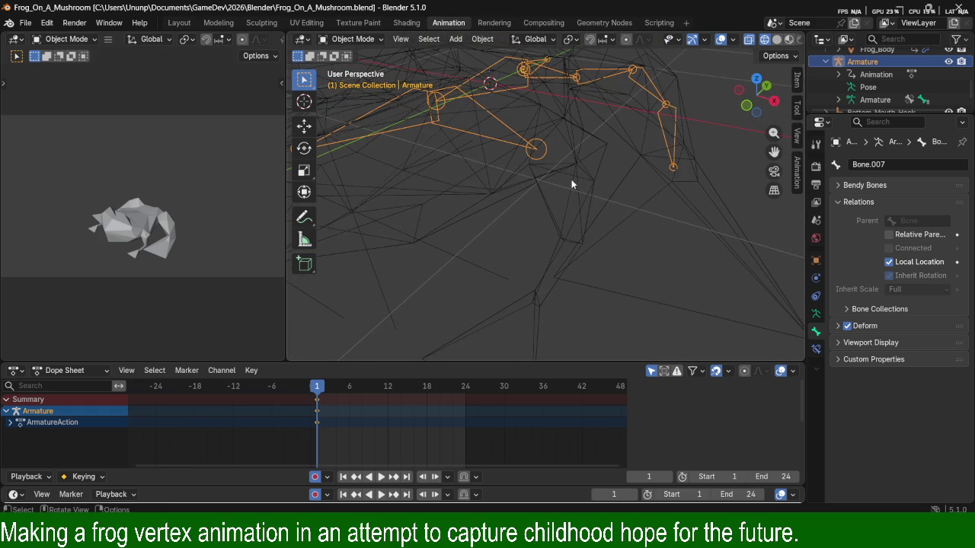
key(Tab)
click(542, 152)
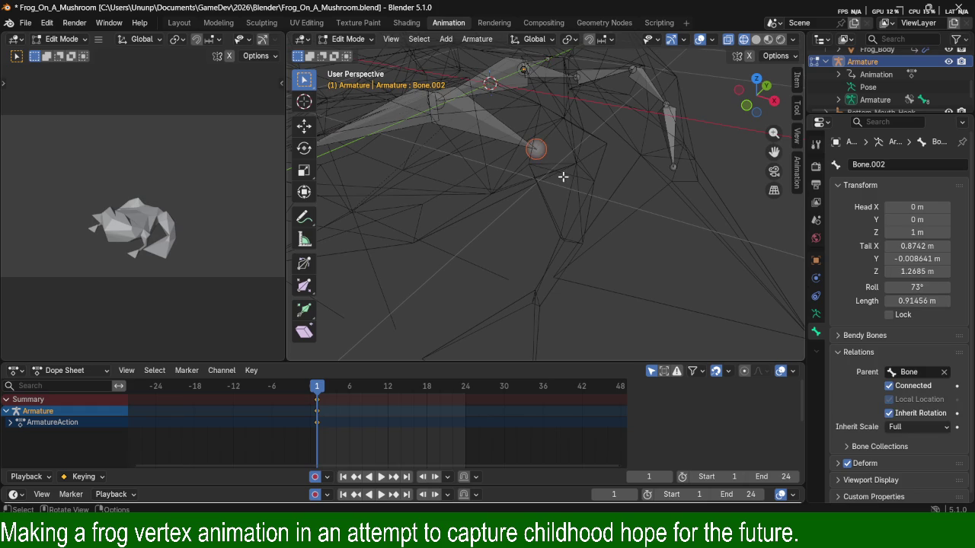
key(e)
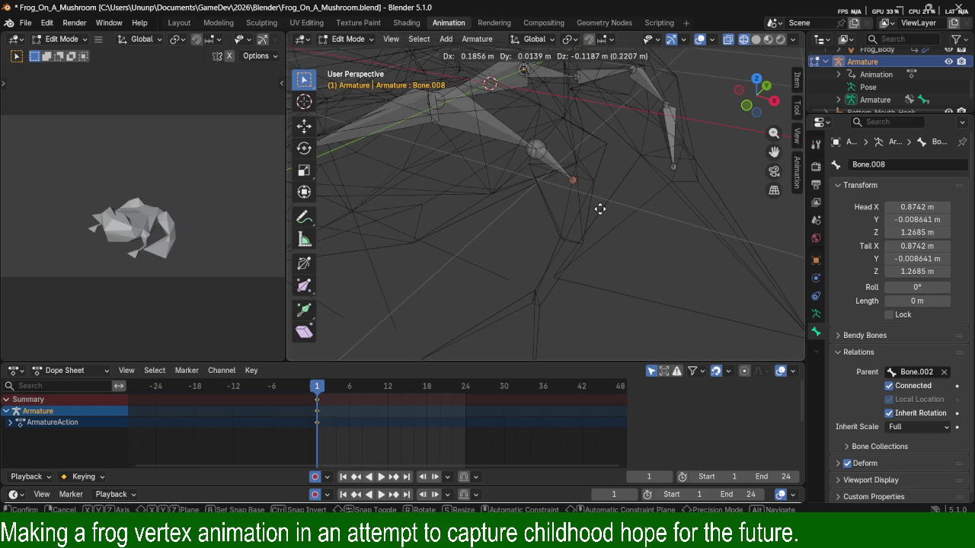
key(y)
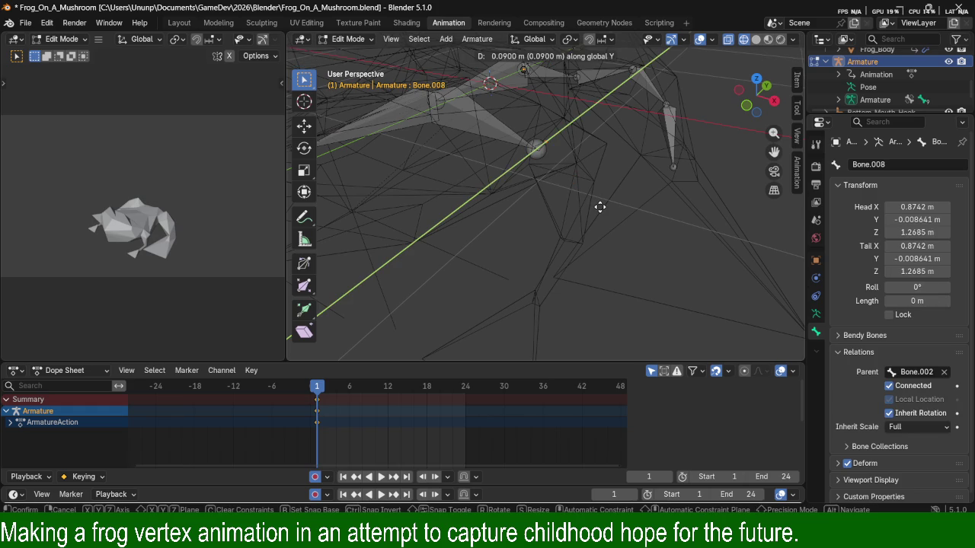
key(x)
click(604, 208)
Move Bone.008's tip along the Y axis.
mouse_move(604, 207)
middle_down()
mouse_move(701, 194)
mouse_move(638, 240)
middle_up()
key(g)
key(y)
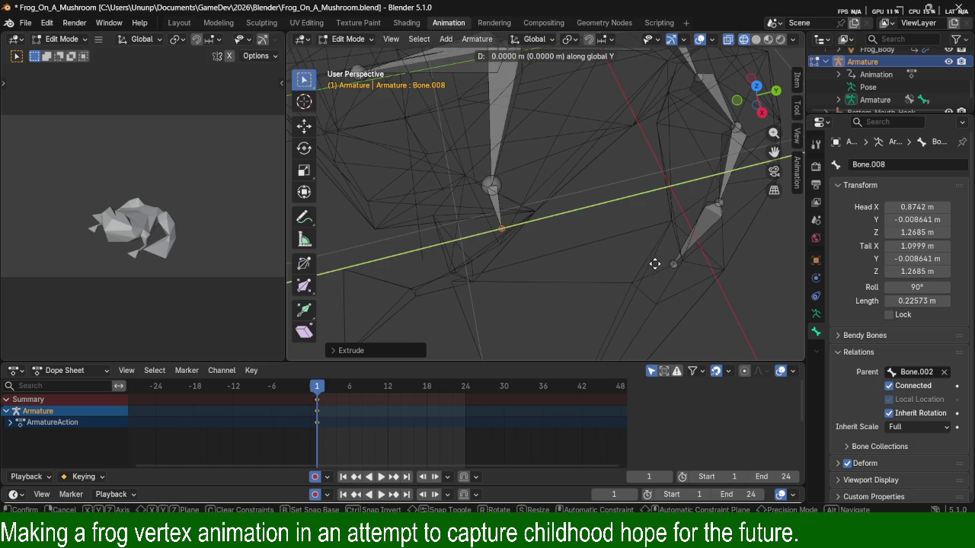
click(579, 276)
middle_drag(576, 278, 584, 220)
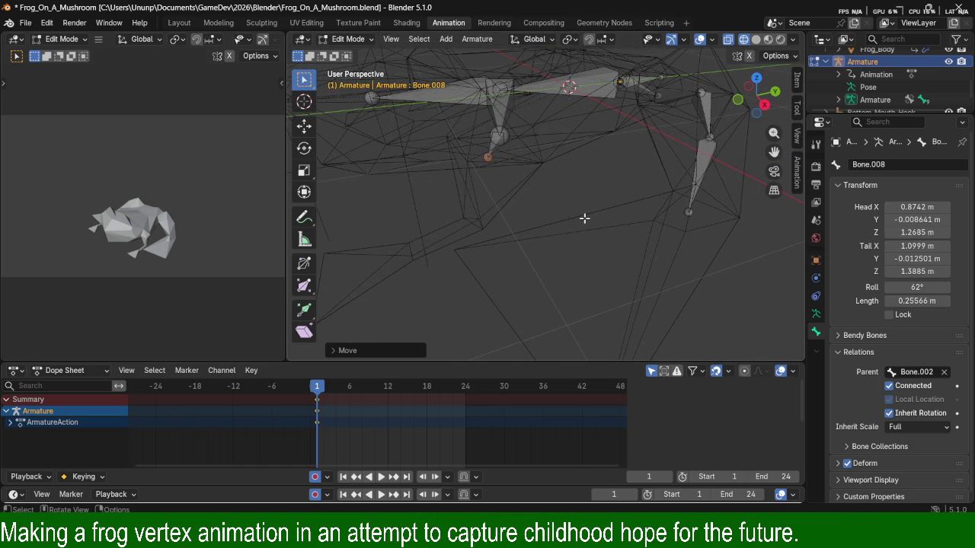
Extrude Bone.009 downward from Bone.008's tip and shift its tip along Y.
key(e)
key(z)
click(584, 270)
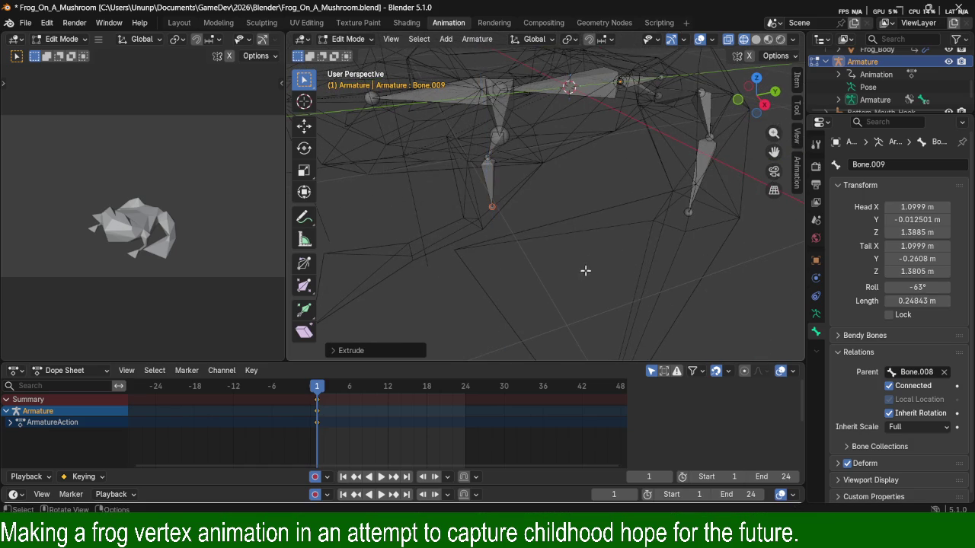
key(g)
key(z)
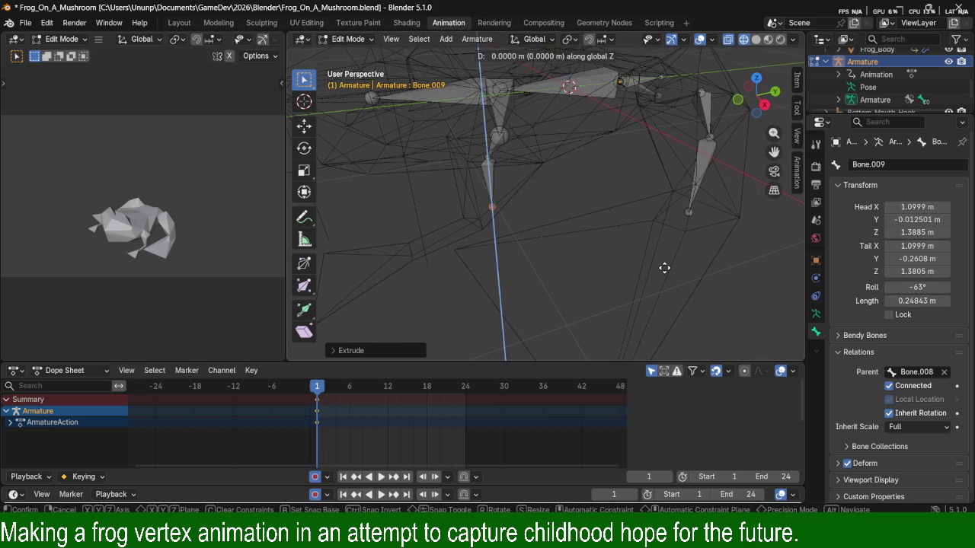
key(y)
click(646, 269)
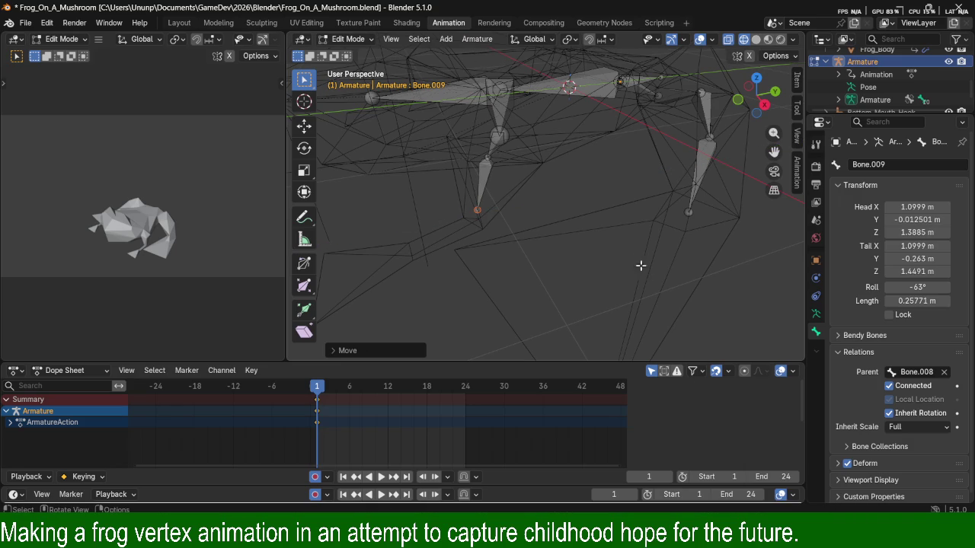
Reposition Bone.009's tip along Y and then along X.
key(g)
key(y)
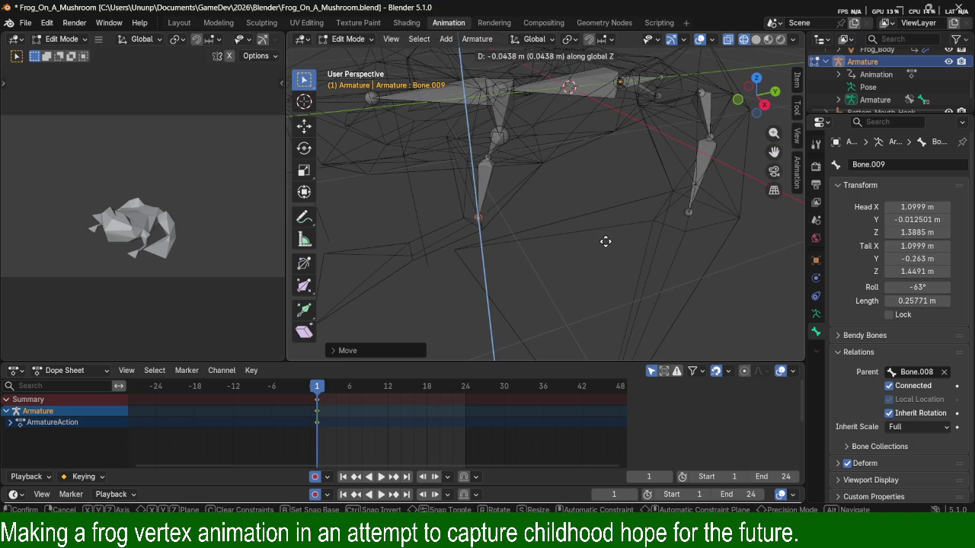
click(605, 245)
middle_drag(544, 266, 637, 321)
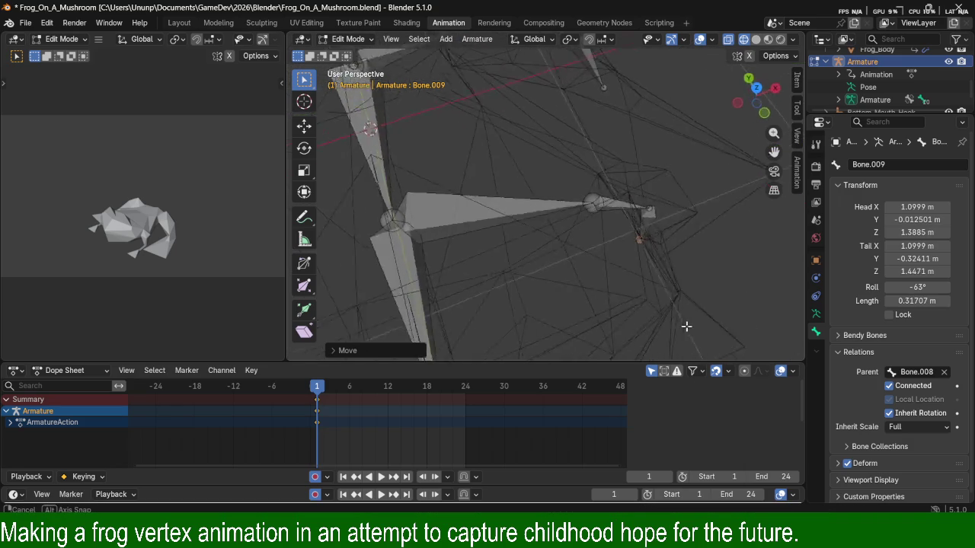
key(g)
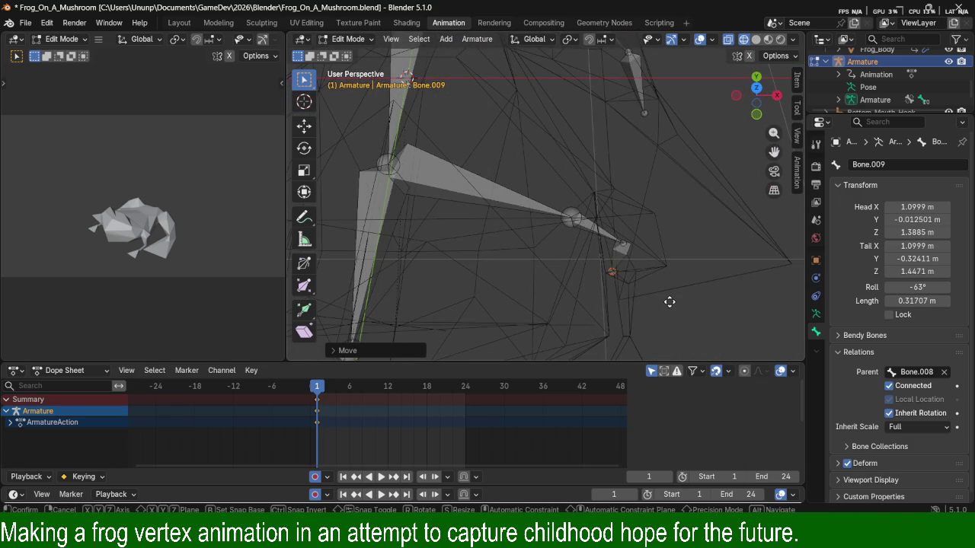
key(x)
click(683, 301)
mouse_move(684, 301)
middle_down()
mouse_move(483, 251)
mouse_move(665, 326)
middle_up()
Extrude Bone.010 upward from Bone.009 and move its tip along X.
key(e)
key(y)
key(z)
click(488, 261)
middle_drag(661, 322, 673, 323)
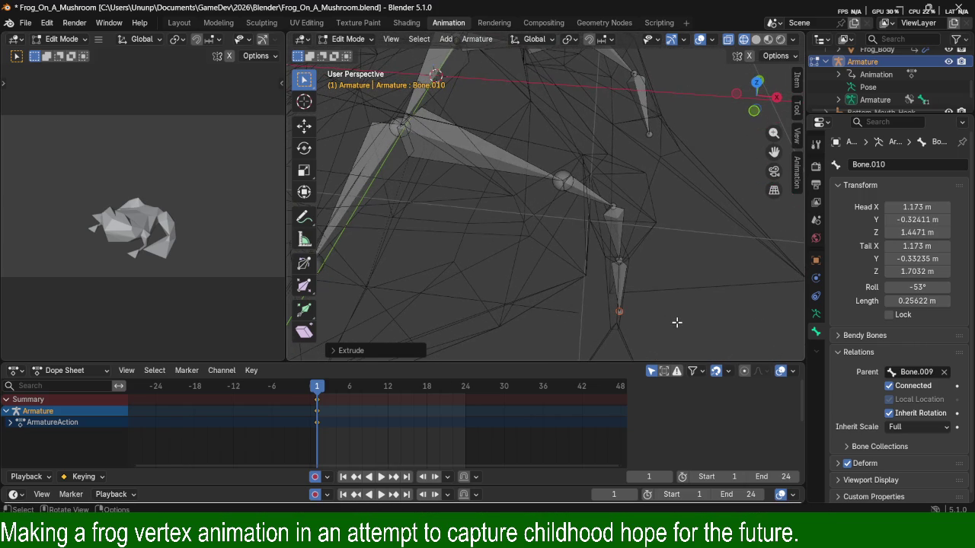
key(g)
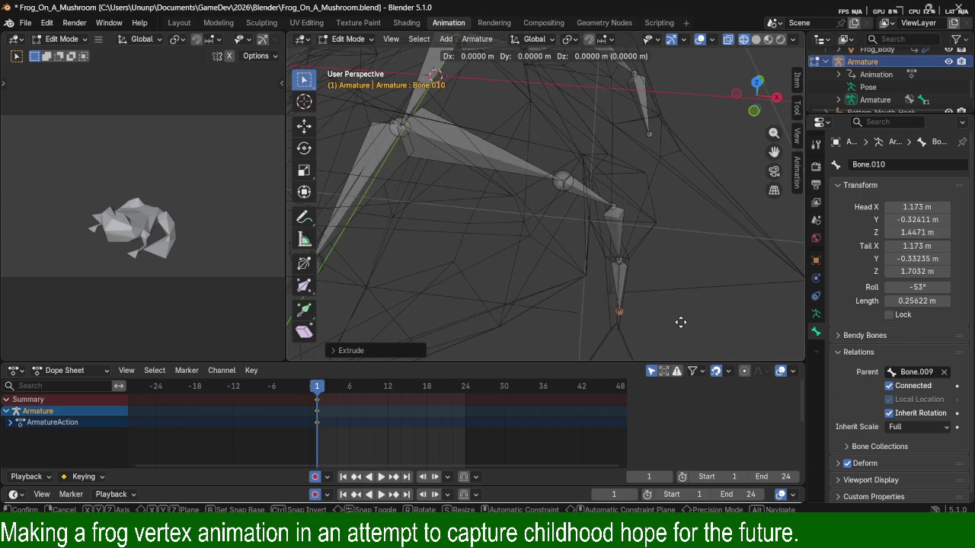
key(x)
click(677, 323)
Reselect Bone.009 and shift its tip along the X axis.
mouse_move(673, 303)
middle_down()
mouse_move(612, 255)
mouse_move(446, 177)
middle_up()
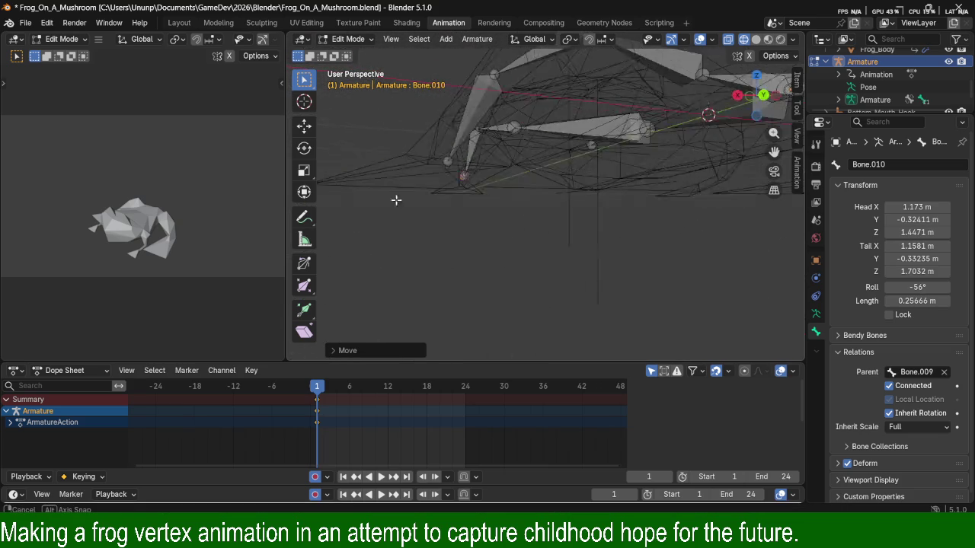
click(476, 181)
key(g)
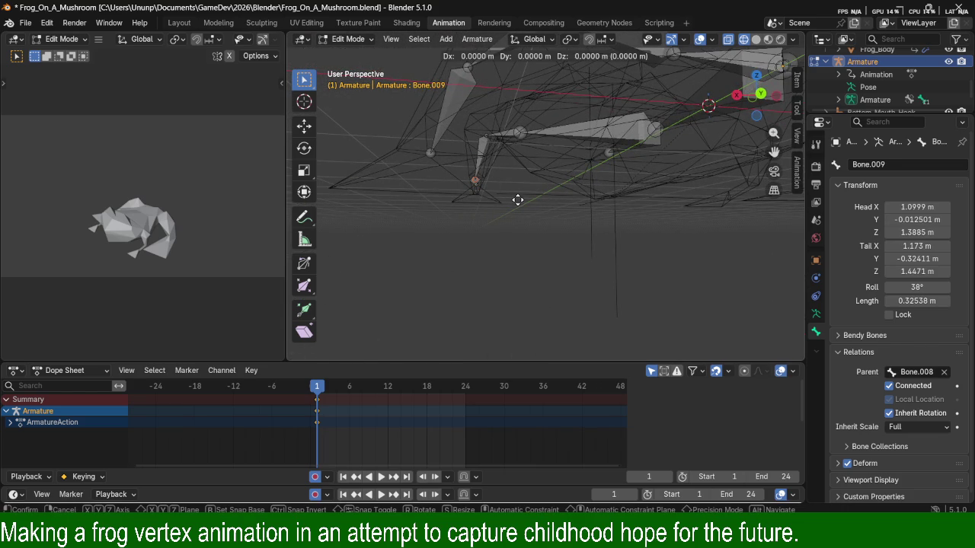
key(z)
key(x)
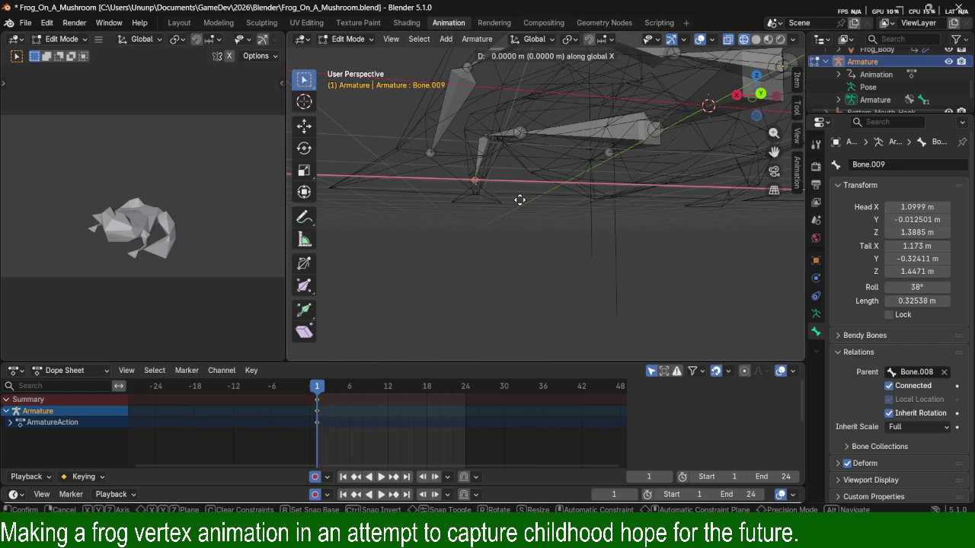
click(478, 197)
mouse_move(479, 196)
middle_down()
mouse_move(518, 217)
mouse_move(627, 315)
middle_up()
Extrude Bone.010 again and move its tail along global Y to Y -0.35514, Z 1.7344 m.
key(e)
click(627, 316)
key(g)
key(z)
mouse_move(627, 320)
alt+middle_down()
mouse_move(620, 291)
mouse_move(572, 274)
alt+middle_up()
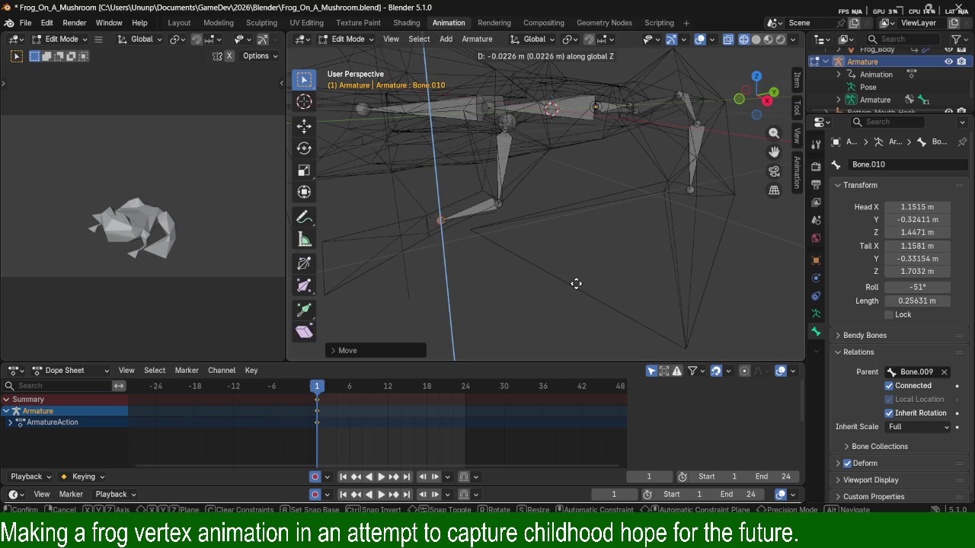
key(y)
click(571, 283)
mouse_move(571, 284)
middle_down()
mouse_move(535, 296)
mouse_move(606, 306)
middle_up()
scroll(636, 261, down, 3)
Rename the root bone Bone to Core in the Outliner.
mouse_move(636, 262)
middle_down()
mouse_move(629, 222)
mouse_move(640, 215)
middle_up()
click(543, 246)
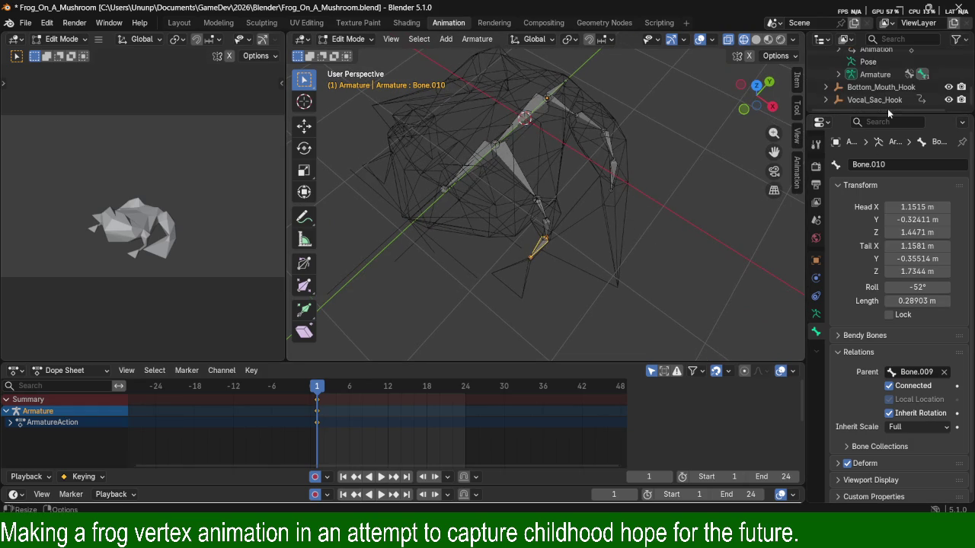
scroll(884, 100, up, 2)
scroll(875, 97, down, 2)
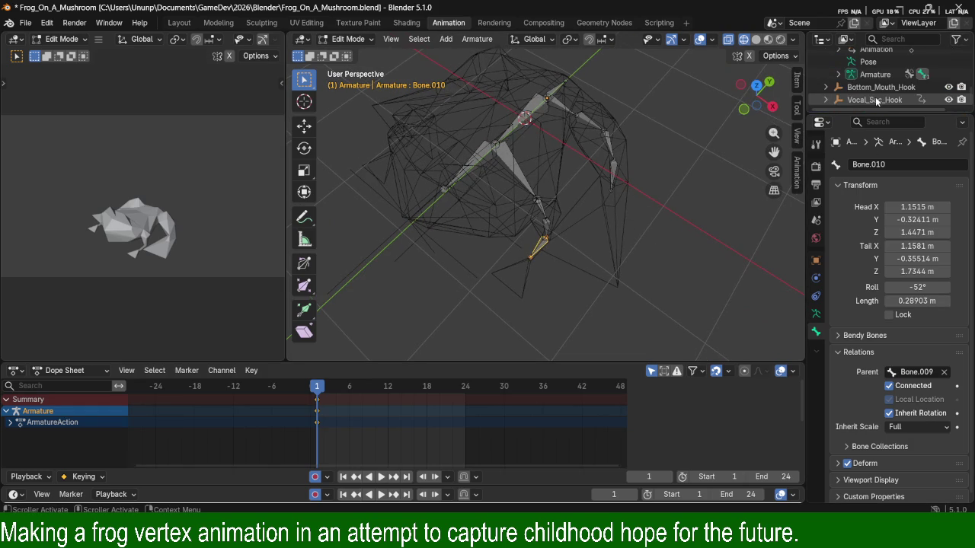
scroll(875, 97, down, 1)
scroll(875, 97, down, 1)
scroll(875, 99, down, 2)
scroll(875, 99, up, 2)
click(882, 88)
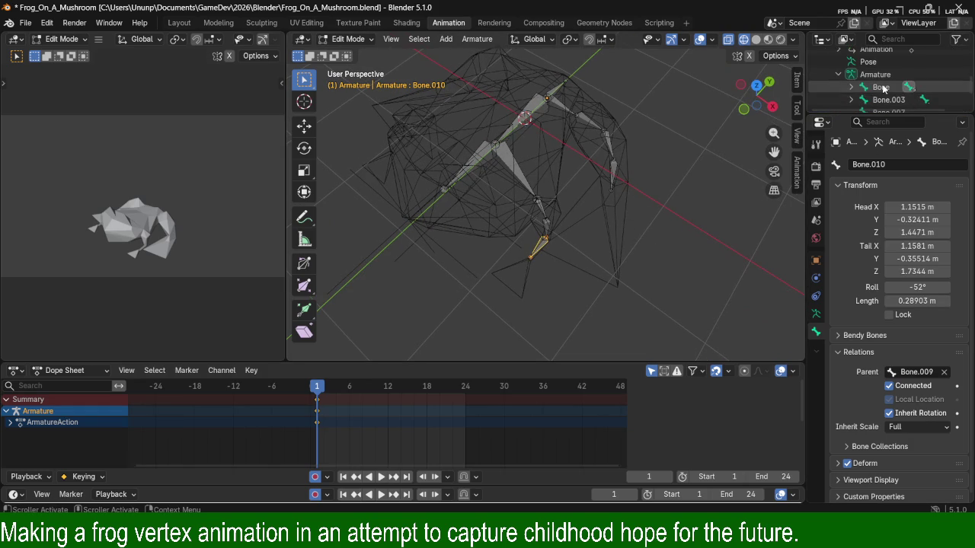
double_click(882, 88)
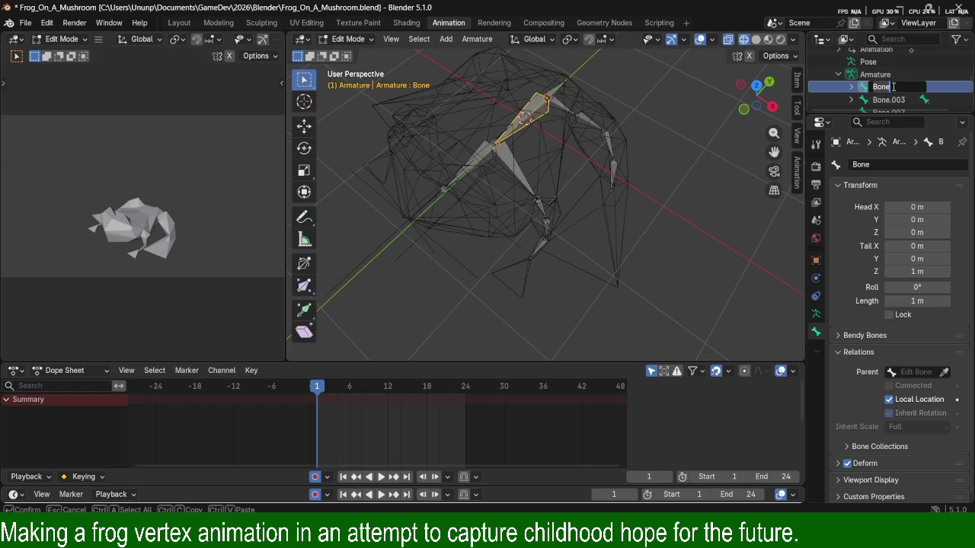
text(Core)
text(_Bone)
key(BackSpace)
key(BackSpace)
key(BackSpace)
key(BackSpace)
key(BackSpace)
key(Return)
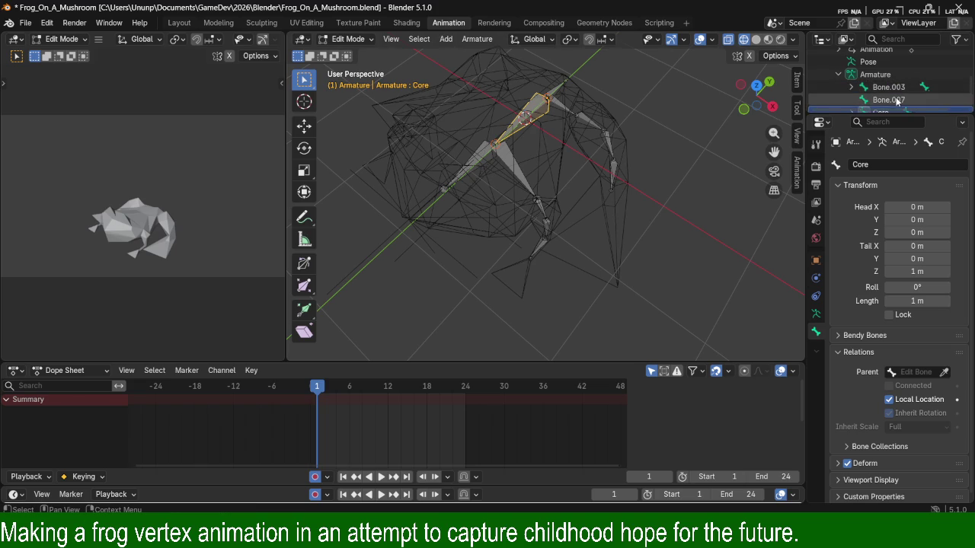
Rename Bone.007 to Tailbone and Bone.003 to Rear_Pelvis.
scroll(888, 95, down, 1)
click(851, 87)
click(890, 74)
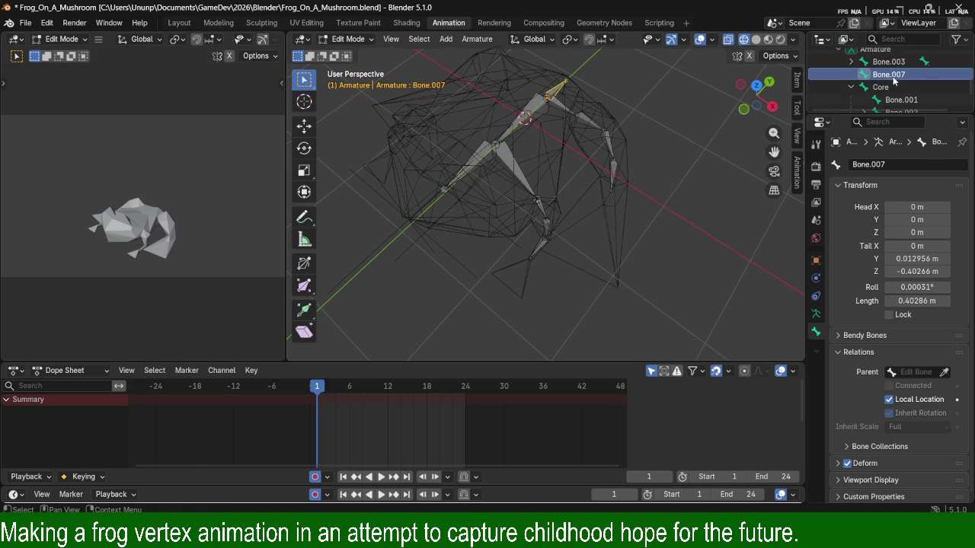
double_click(901, 75)
text(Tailbone)
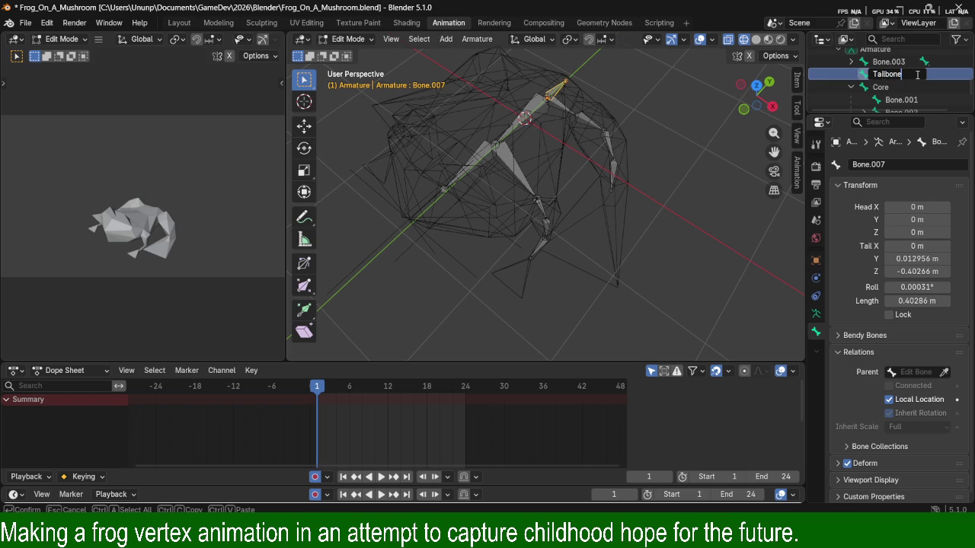
key(Return)
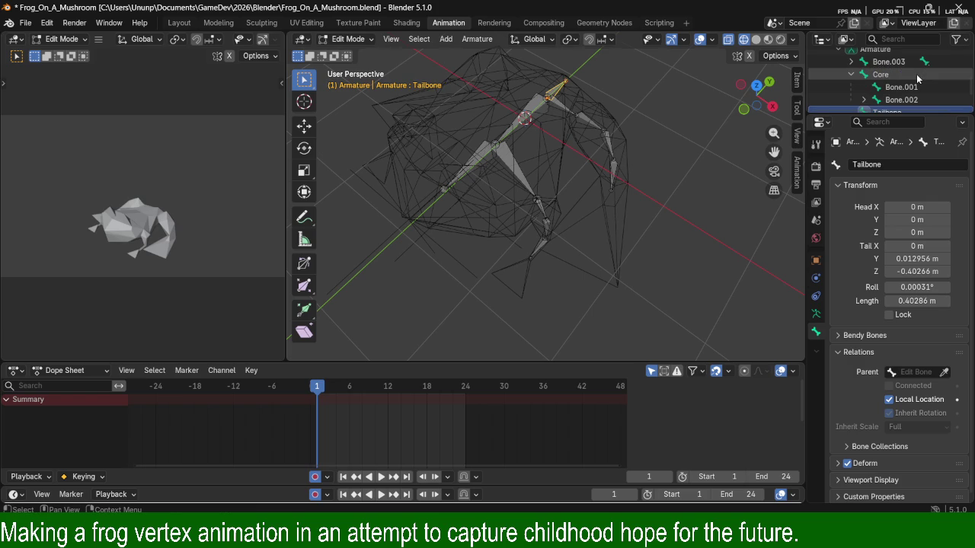
double_click(894, 63)
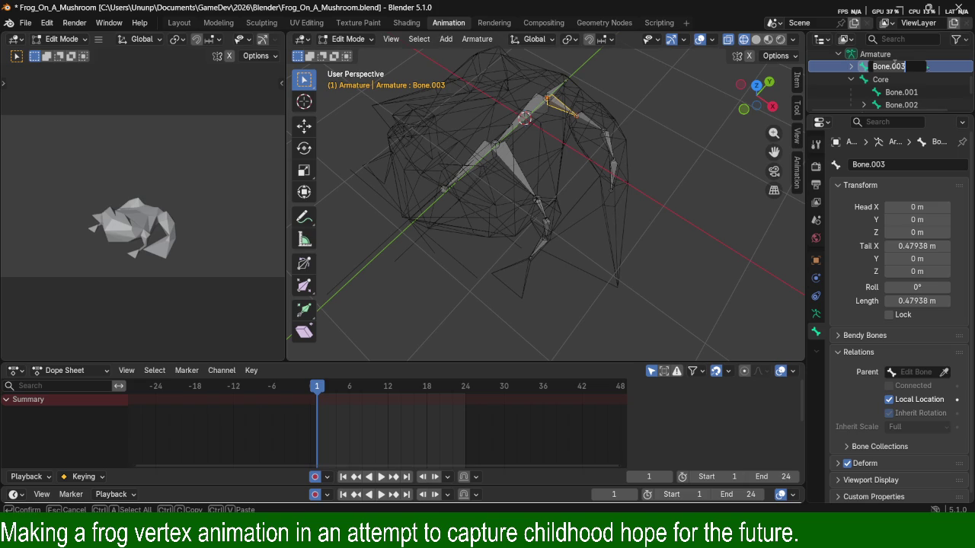
text(Rear)
text(_Leg)
key(BackSpace)
key(BackSpace)
key(BackSpace)
text(Pelvis)
key(Return)
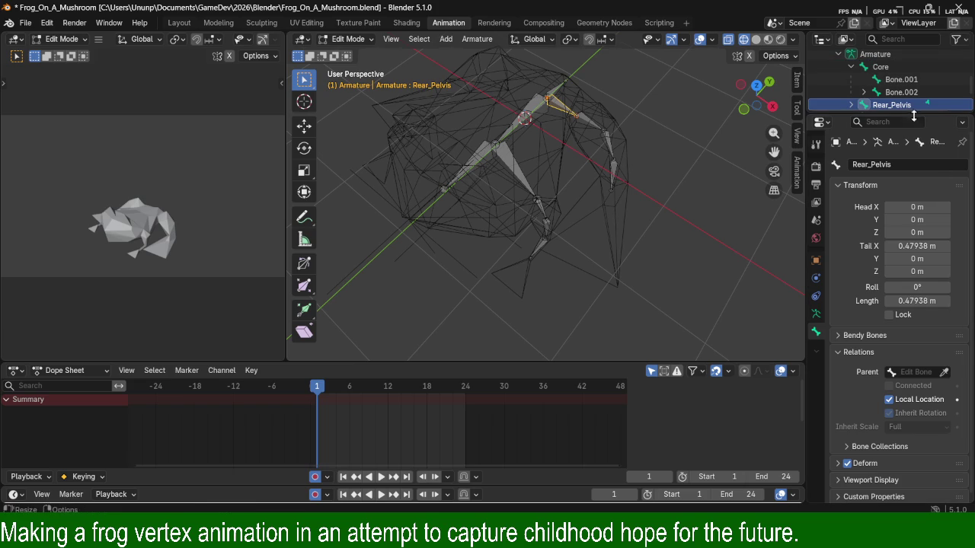
Rename Bone.001 to Torso and Bone.002 to Shoulder.
click(904, 80)
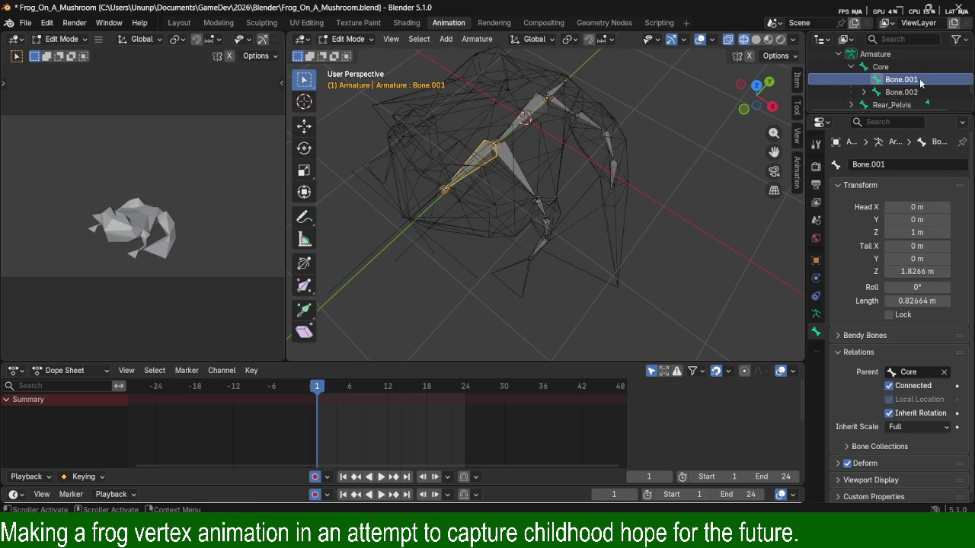
double_click(920, 79)
text(Torso)
key(Return)
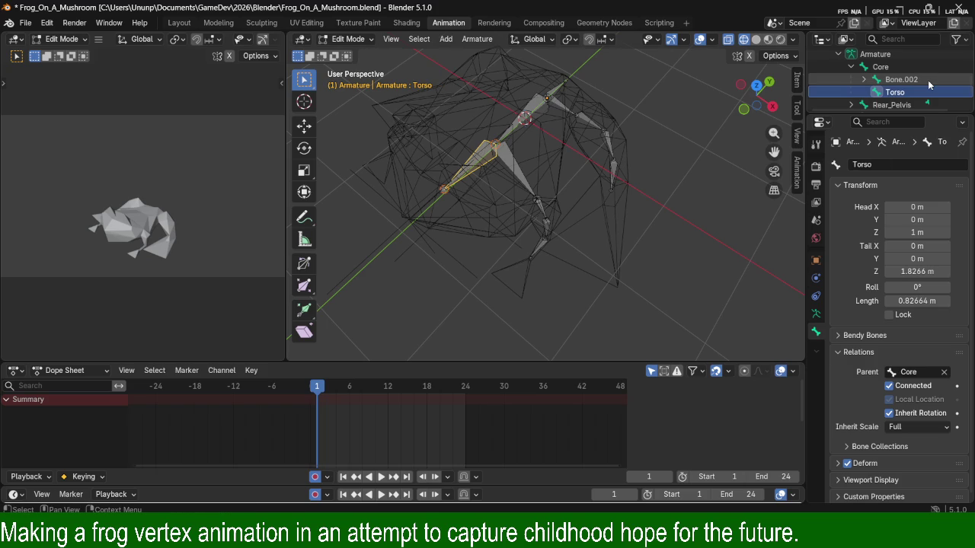
click(914, 82)
double_click(917, 80)
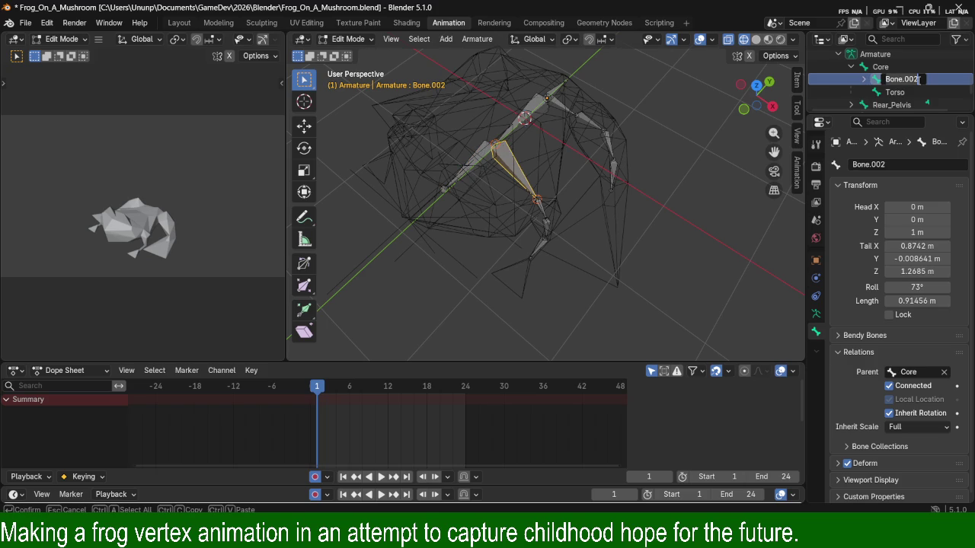
text(Forearm)
key(BackSpace)
key(BackSpace)
key(BackSpace)
key(BackSpace)
key(BackSpace)
key(BackSpace)
key(BackSpace)
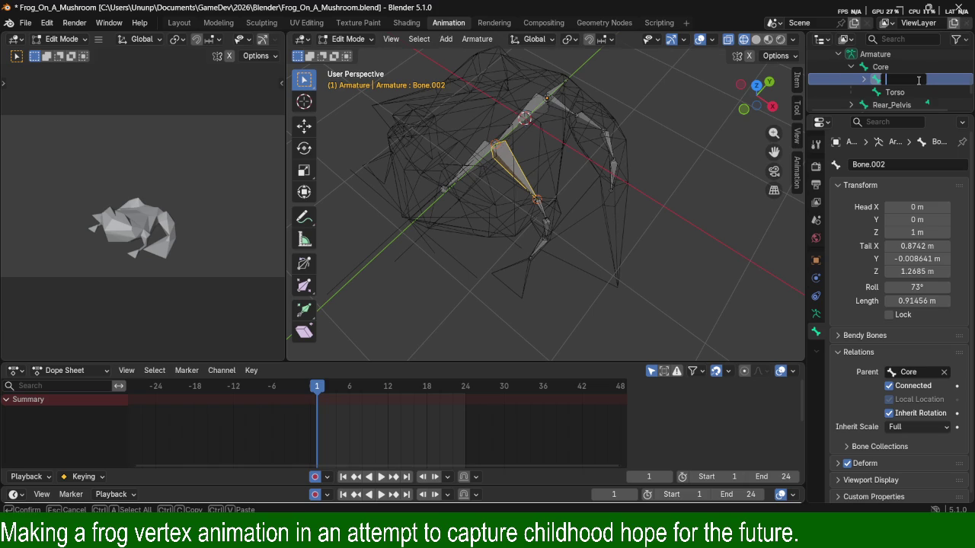
text(Shoulder)
key(Return)
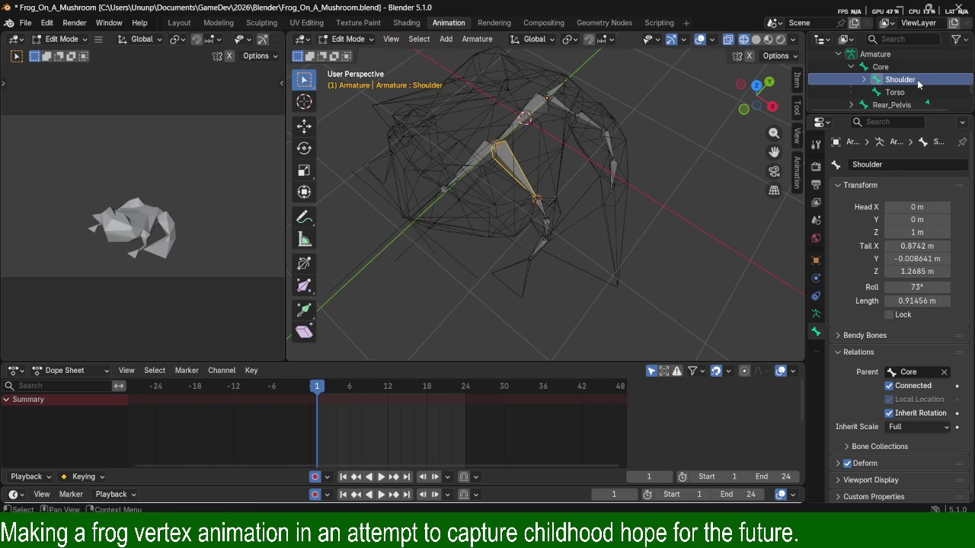
scroll(884, 84, down, 2)
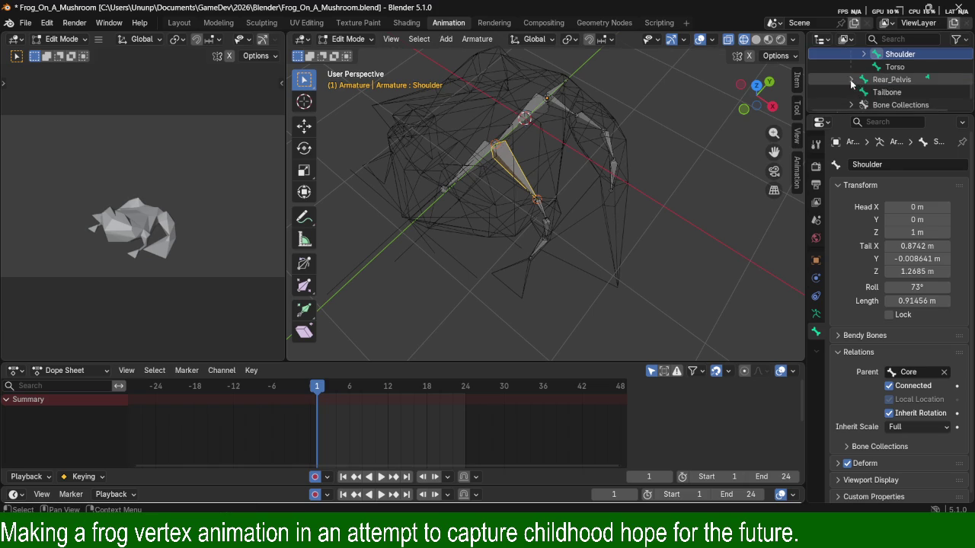
Expand Rear_Pelvis and rename Bone.004 to Femur.
click(851, 80)
double_click(899, 91)
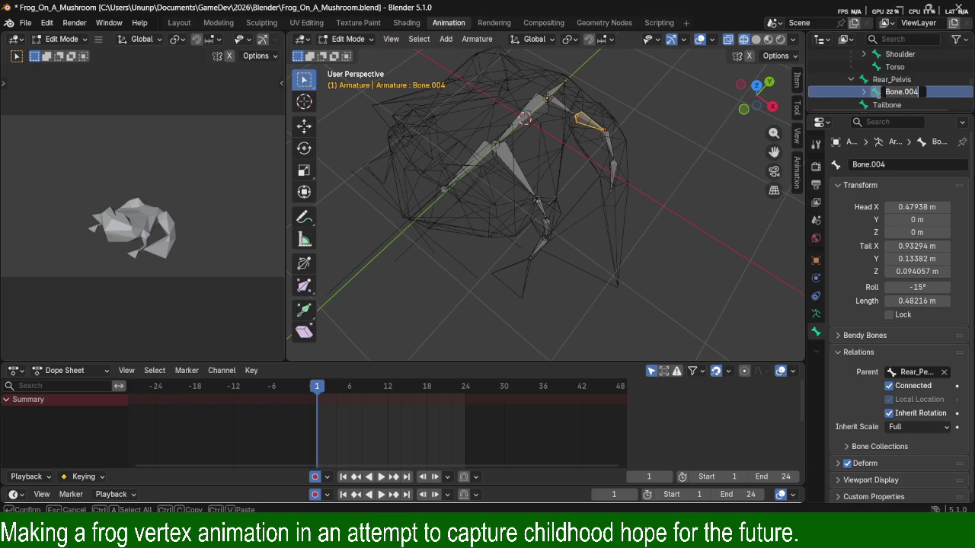
text(Femu)
text(r)
key(Return)
Expand the chain and rename Bone.005 to Midleg.
click(864, 92)
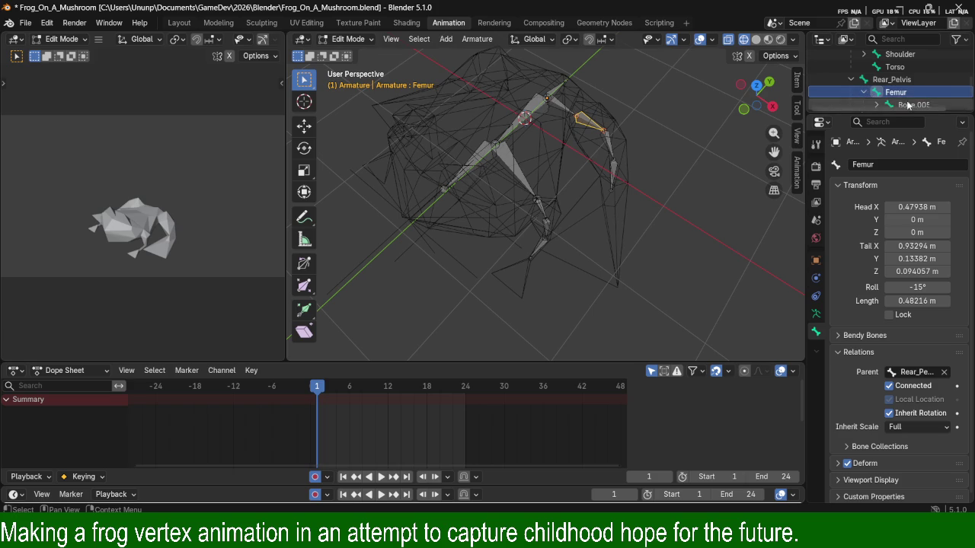
scroll(912, 96, down, 1)
click(875, 79)
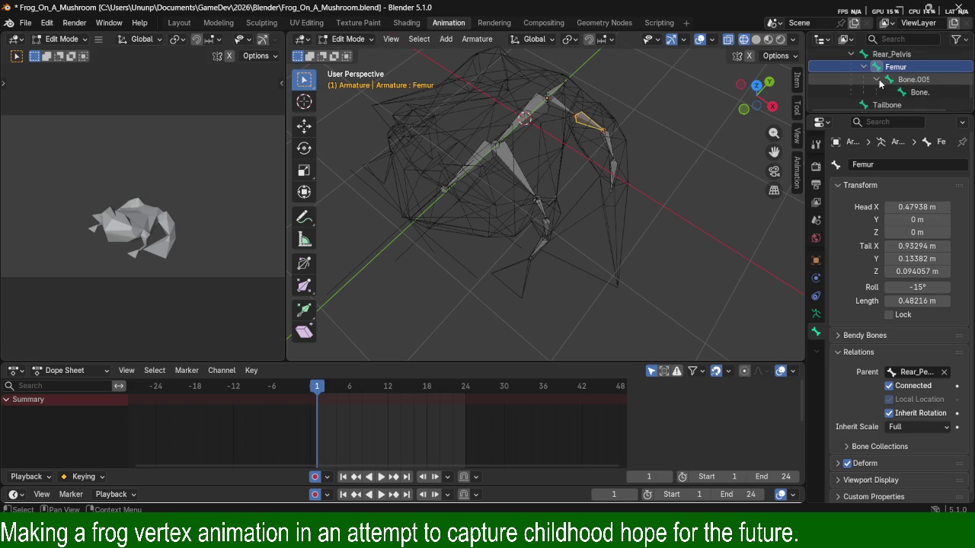
double_click(914, 79)
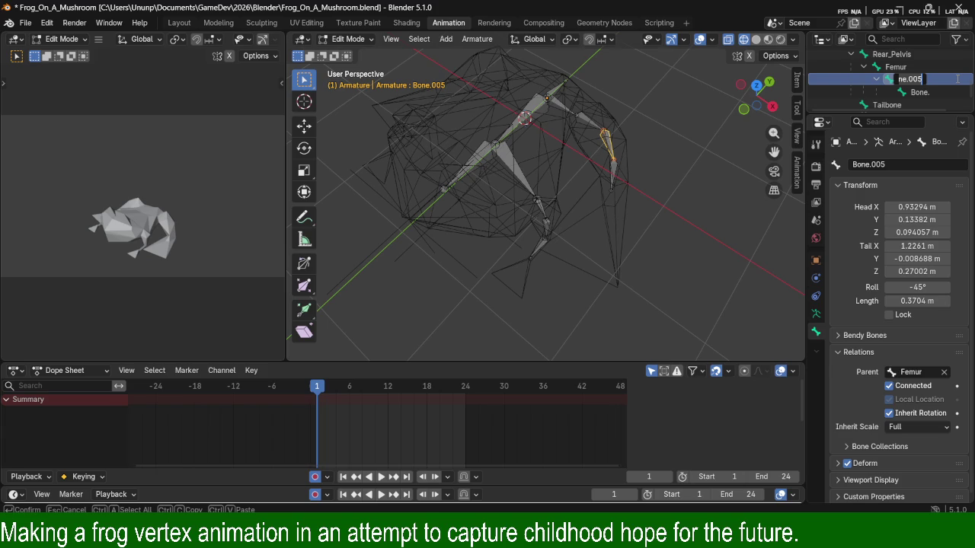
text(midleg)
key(BackSpace)
key(BackSpace)
key(BackSpace)
key(BackSpace)
key(BackSpace)
text(Midleg)
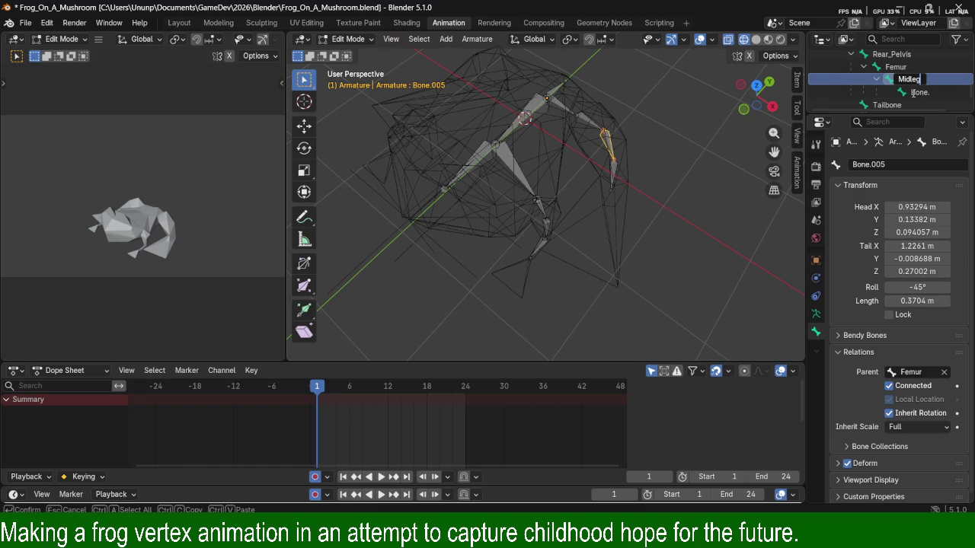
key(Return)
Rename Bone.006 to Shin, then begin renaming Rear_Pelvis.
click(919, 92)
double_click(923, 92)
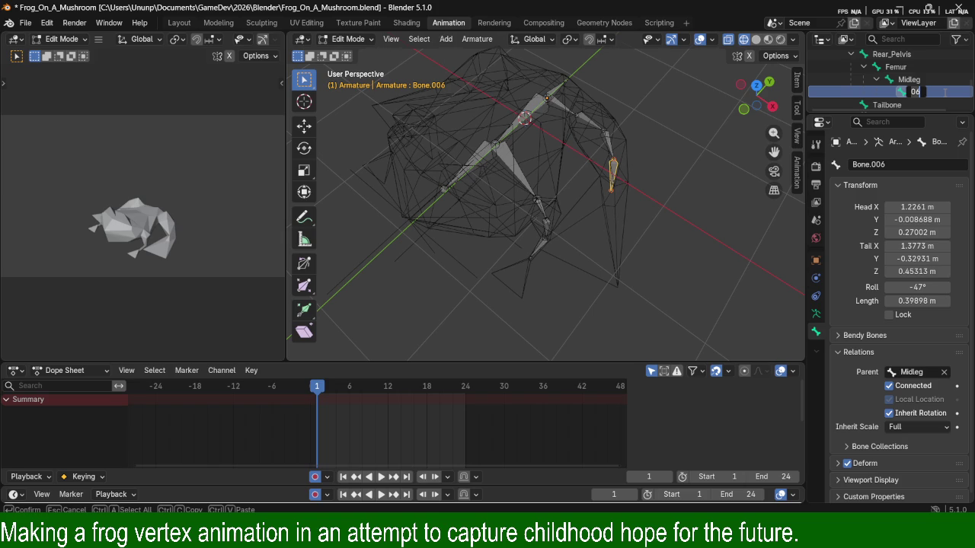
text(Shin)
key(Return)
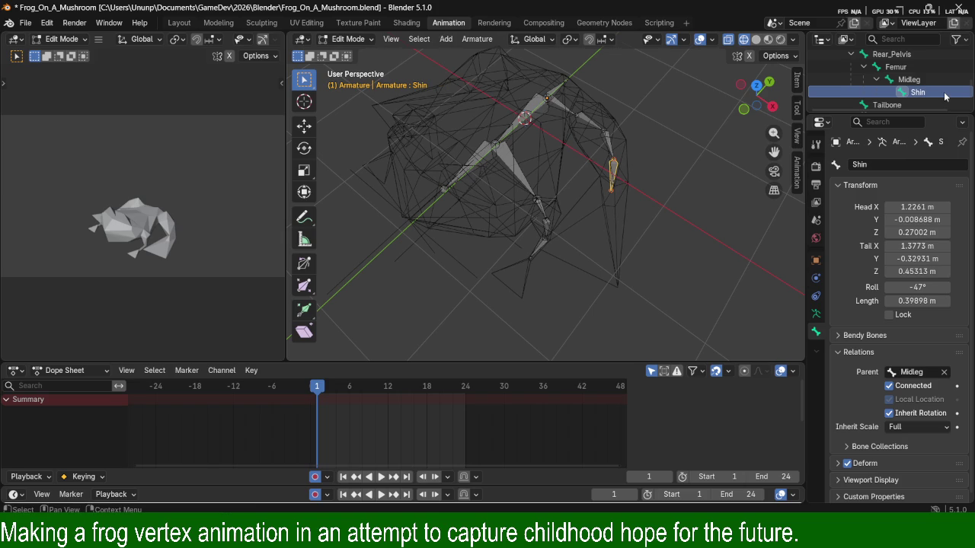
click(898, 67)
scroll(902, 67, up, 1)
click(905, 66)
double_click(908, 65)
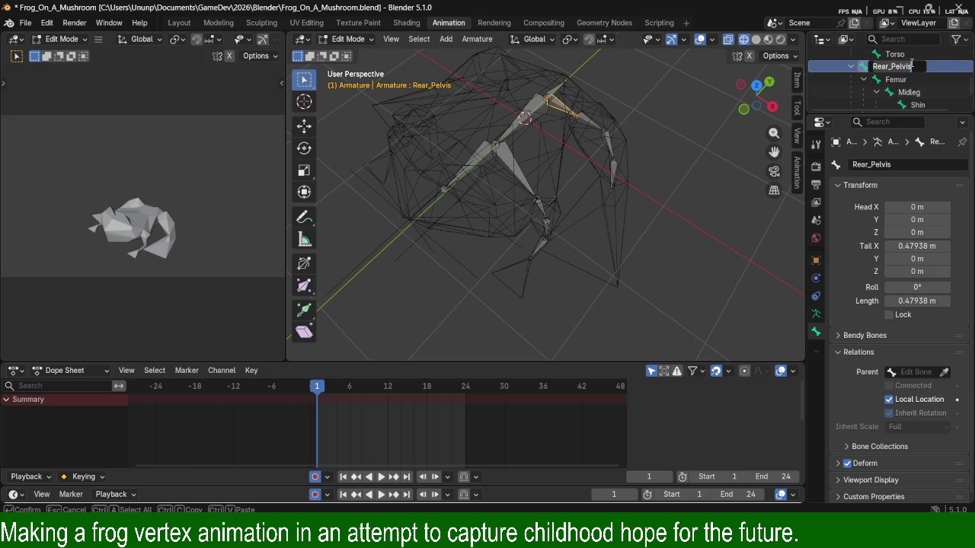
Rename Rear_Pelvis to Rear_Pelvis_Left and the Shoulder bone to Shoulder_Left.
key(End)
text(_)
text(Left)
key(Return)
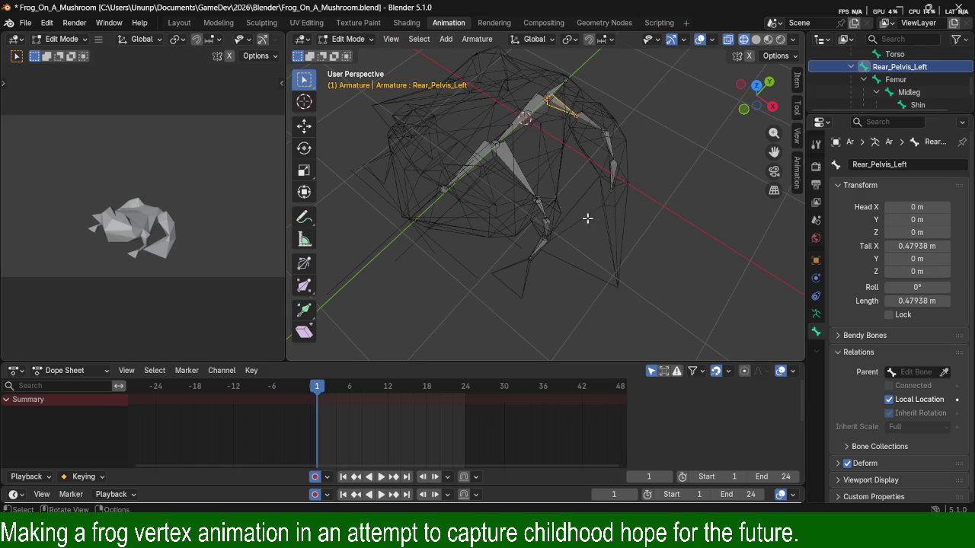
click(510, 166)
scroll(895, 91, down, 3)
scroll(892, 85, up, 2)
scroll(893, 77, up, 2)
double_click(897, 64)
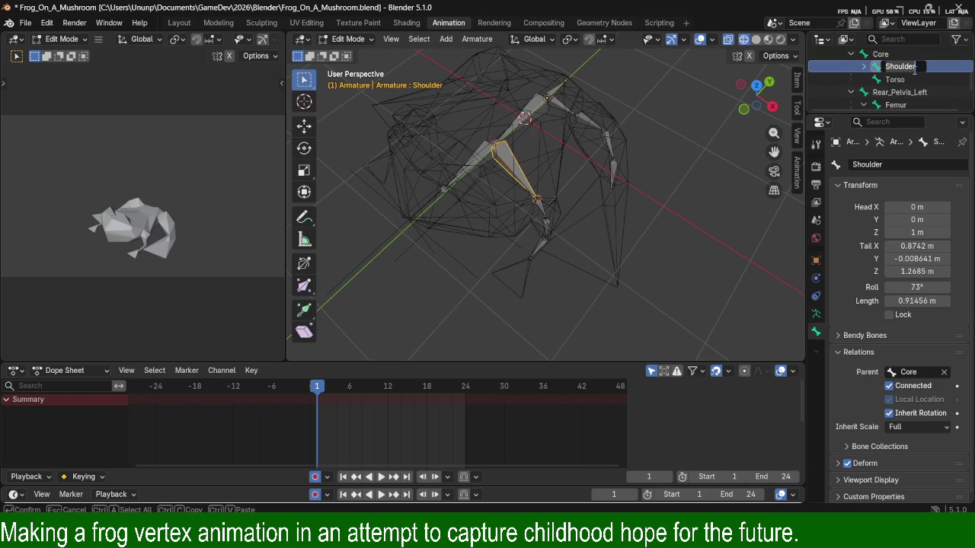
text(_Left)
key(Return)
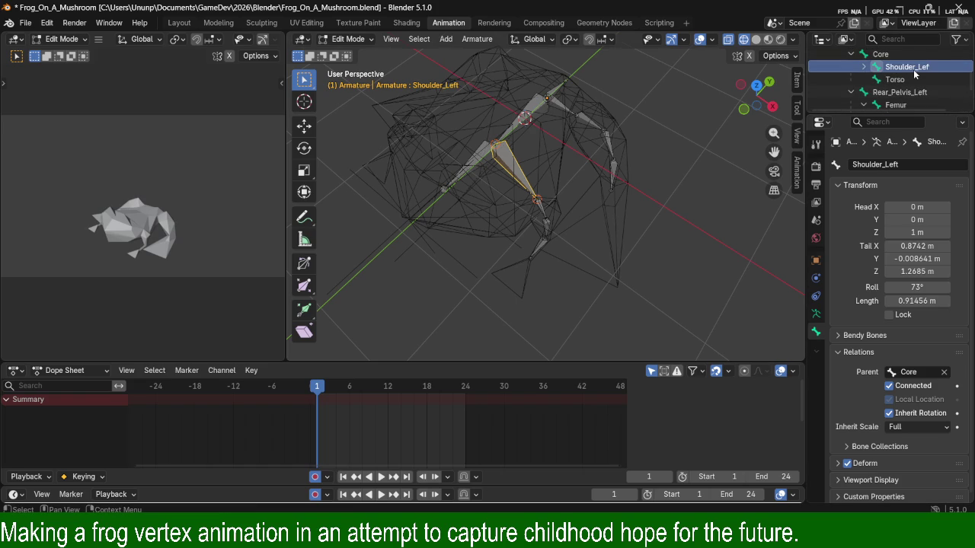
Rename Bone.008, the child of Shoulder_Left, to Upper_Arm.
click(864, 67)
click(904, 82)
double_click(910, 79)
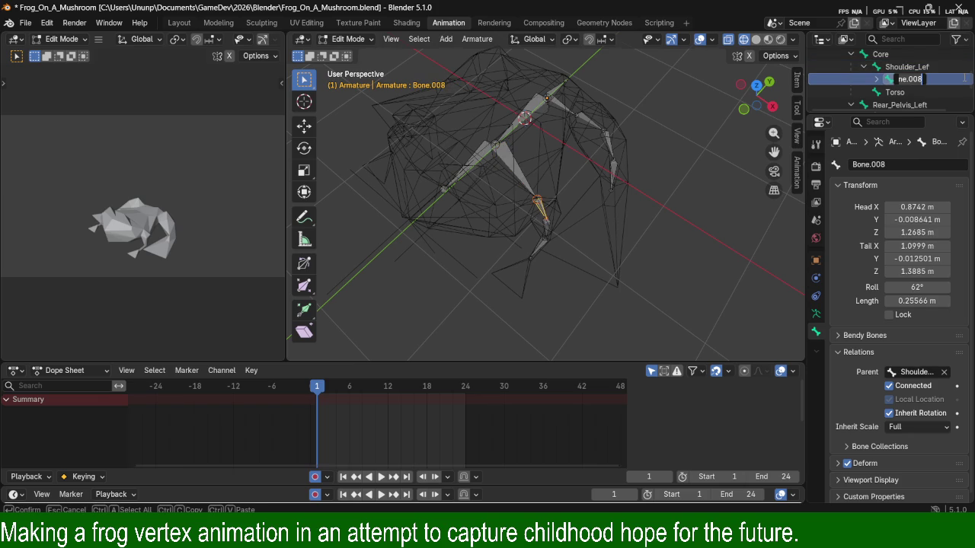
text(Upper)
text(_)
key(BackSpace)
text(_U)
key(BackSpace)
text(Arm)
key(Return)
Rename Bone.009 to Mid_Arm and Bone.010 to Forearm down the front leg.
click(545, 229)
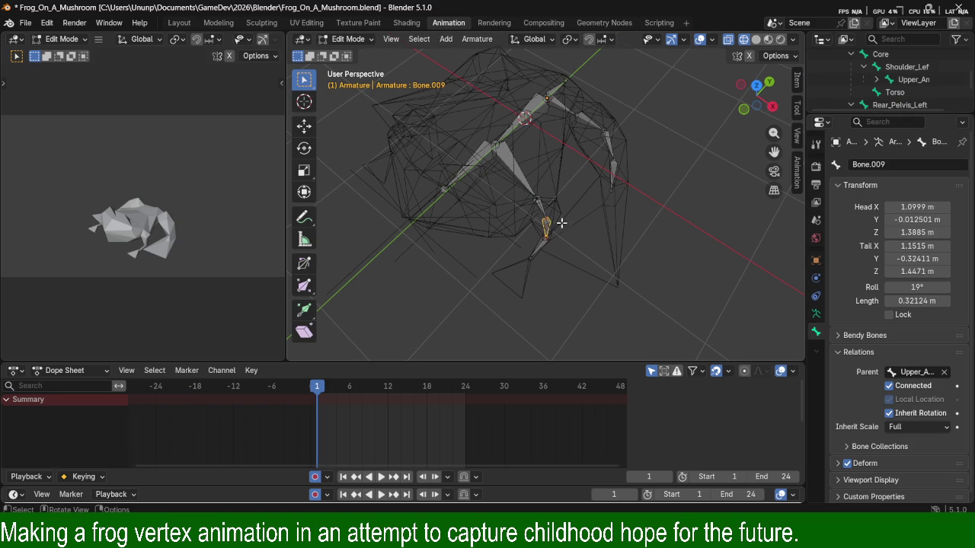
click(876, 79)
scroll(918, 77, down, 1)
double_click(919, 68)
text(Mid_Arm)
key(Return)
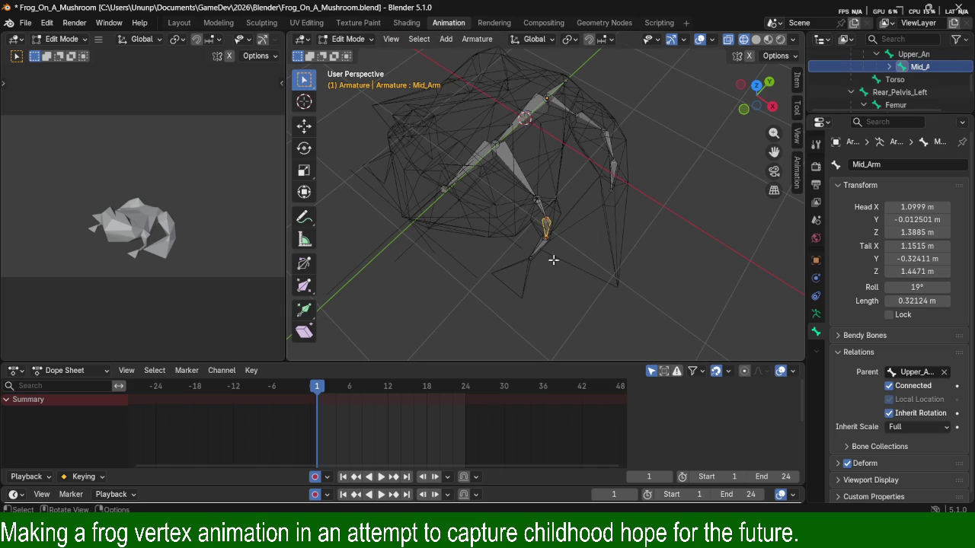
click(541, 245)
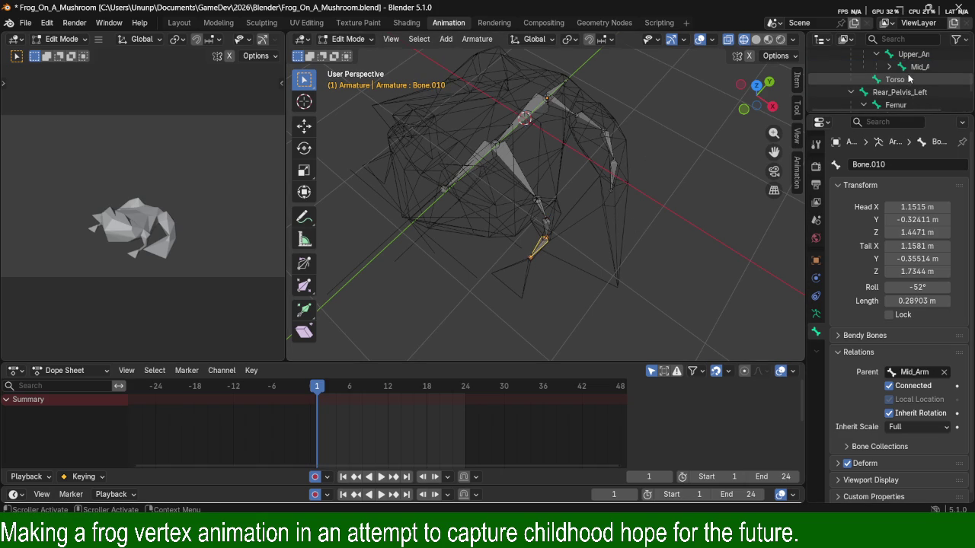
key(period)
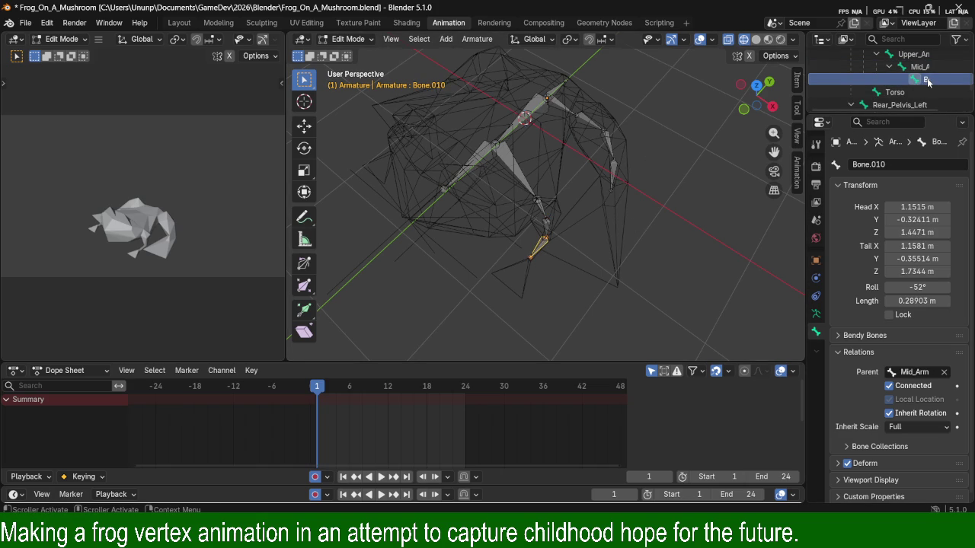
double_click(927, 79)
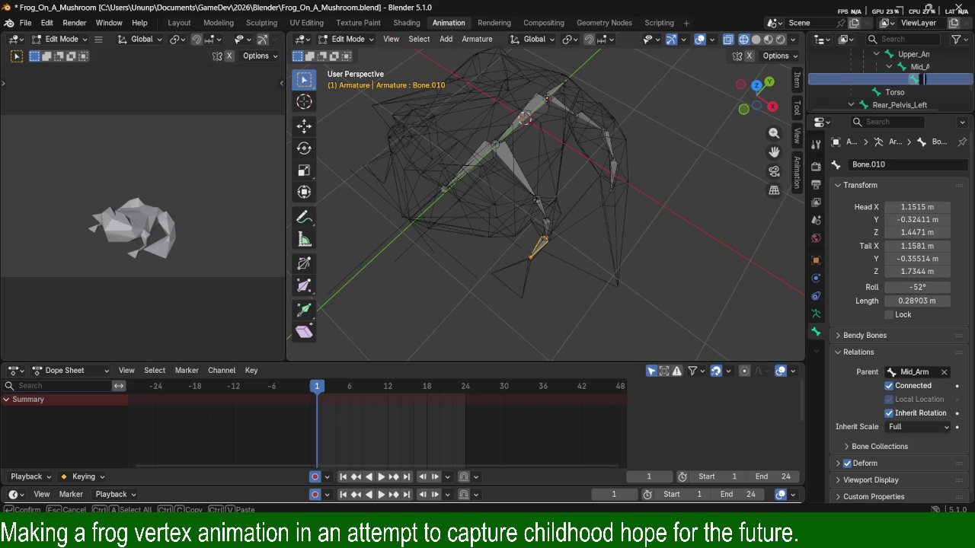
key(Return)
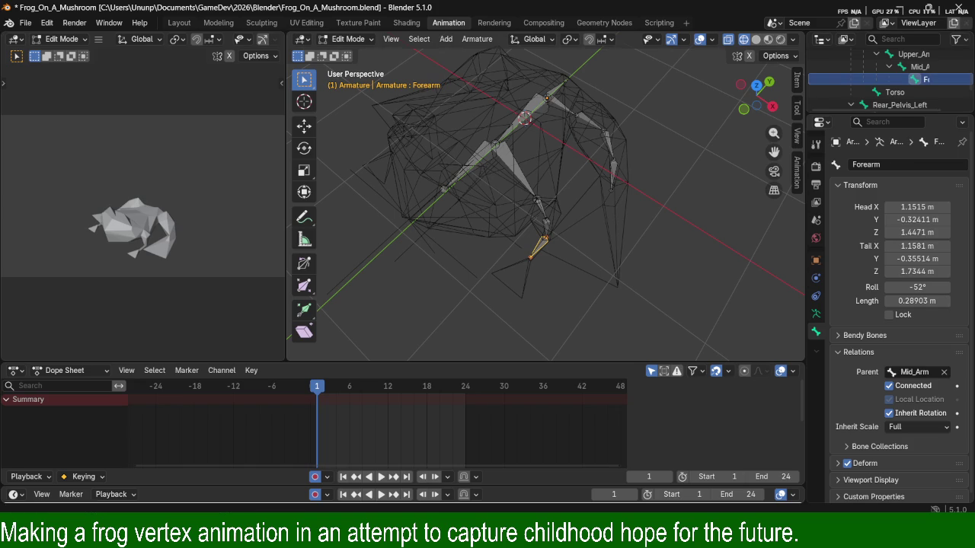
scroll(873, 93, up, 1)
scroll(872, 93, up, 2)
scroll(868, 92, up, 1)
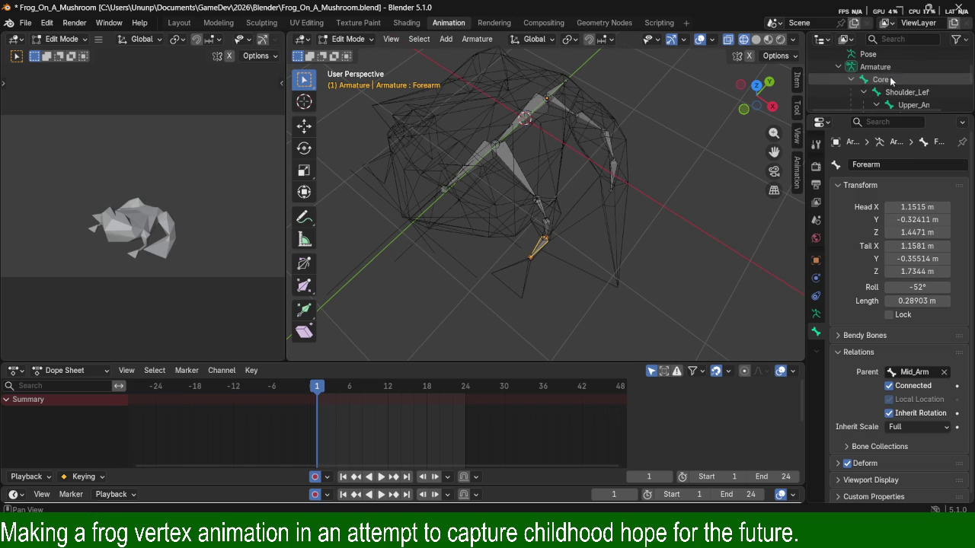
Collapse the Shoulder_Left, Rear_Pelvis_Left and Core branches in the Outliner.
click(862, 92)
scroll(858, 85, down, 2)
scroll(853, 88, down, 2)
scroll(849, 89, down, 1)
scroll(848, 92, down, 1)
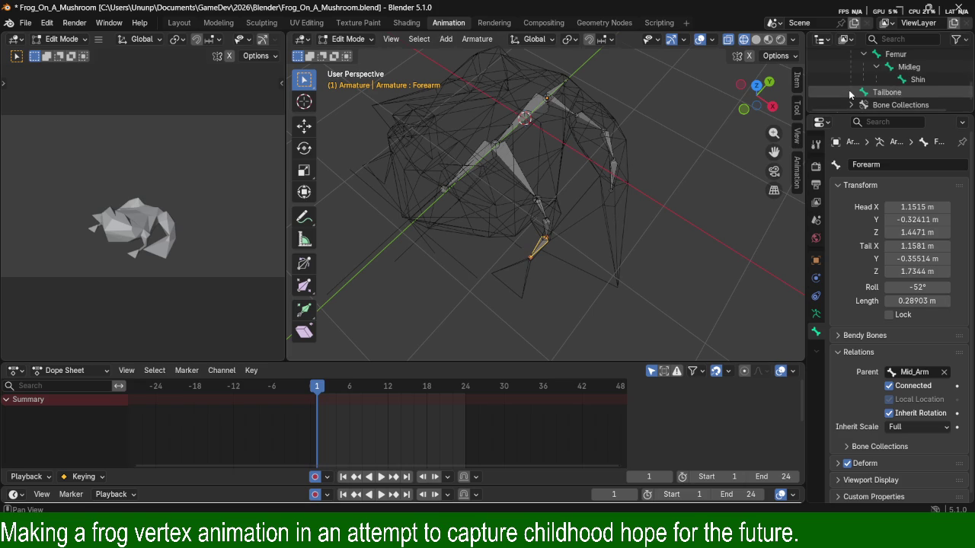
scroll(846, 65, up, 2)
click(846, 65)
scroll(846, 65, up, 1)
scroll(846, 65, up, 1)
scroll(846, 64, up, 1)
click(851, 79)
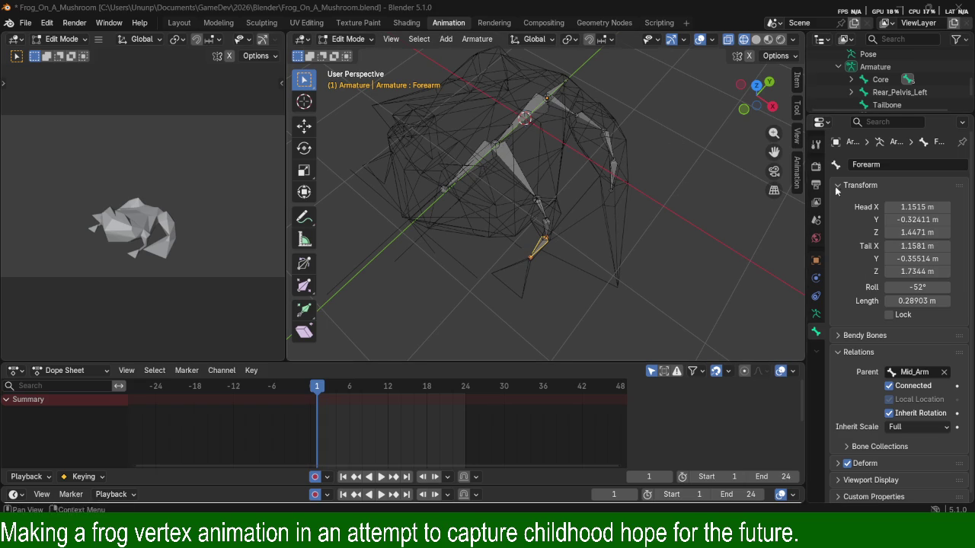
Select the Core bone plus all linked limb bones and the Tailbone.
click(528, 116)
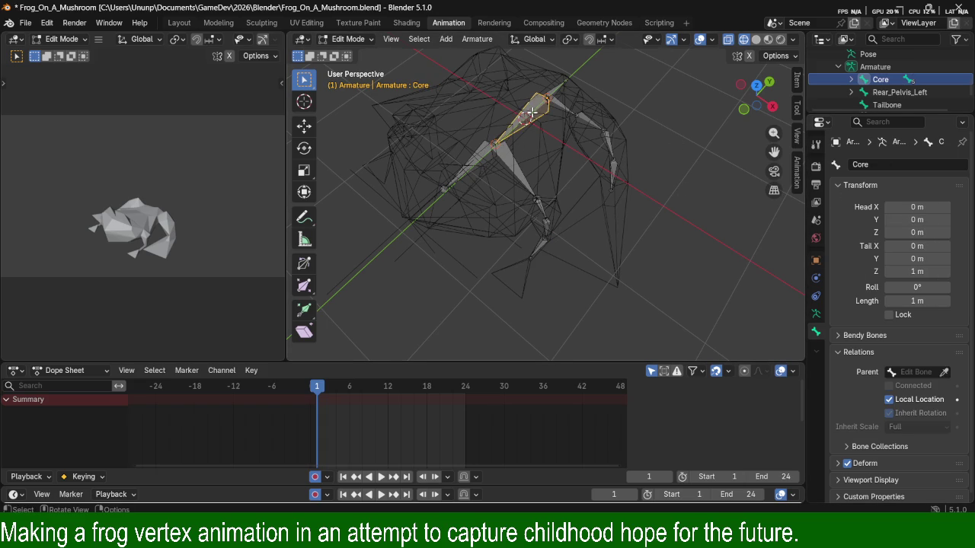
key(l)
key(l)
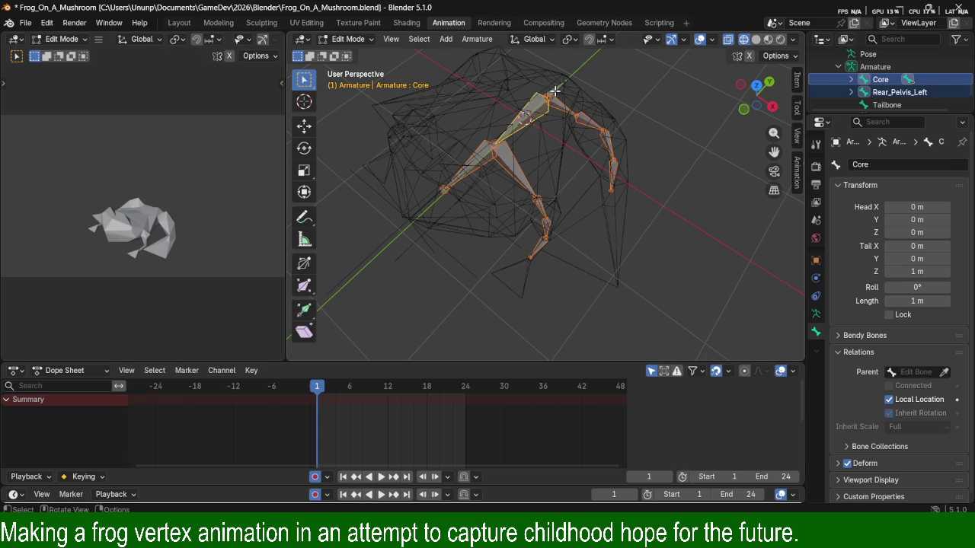
key(l)
right_click(545, 106)
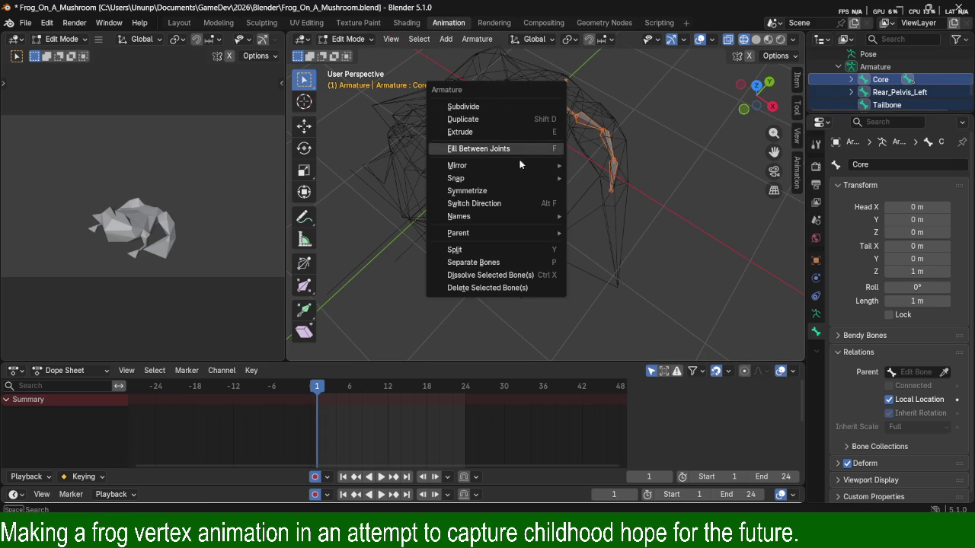
click(534, 191)
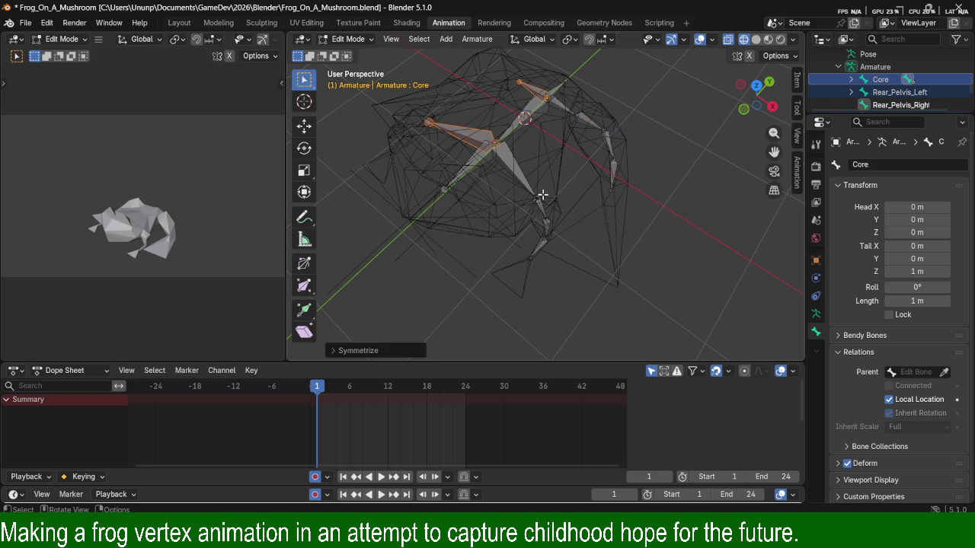
mouse_move(544, 195)
middle_down()
mouse_move(431, 226)
mouse_move(653, 190)
middle_up()
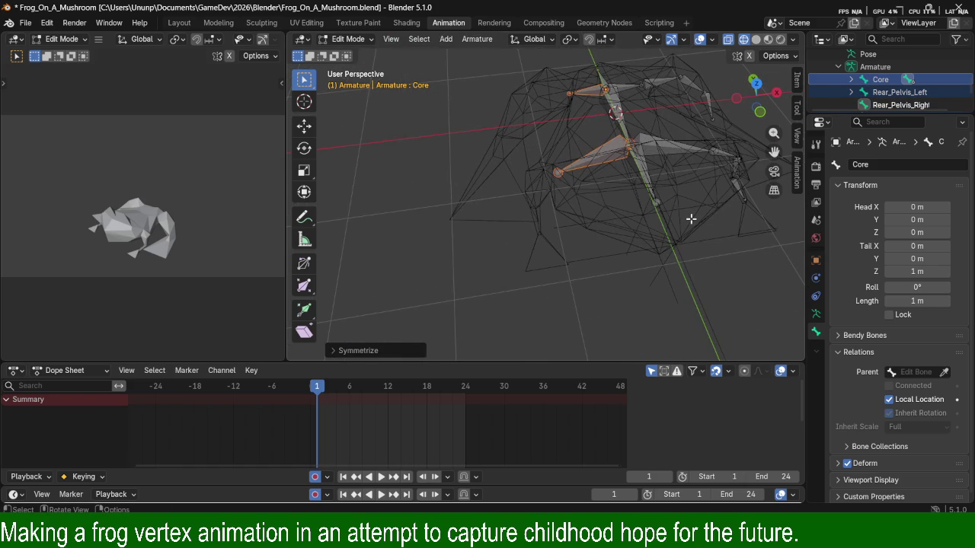
mouse_move(691, 218)
middle_down()
mouse_move(548, 181)
mouse_move(584, 146)
mouse_move(575, 144)
middle_up()
scroll(562, 144, up, 2)
scroll(550, 203, up, 2)
scroll(544, 154, up, 2)
scroll(569, 226, up, 2)
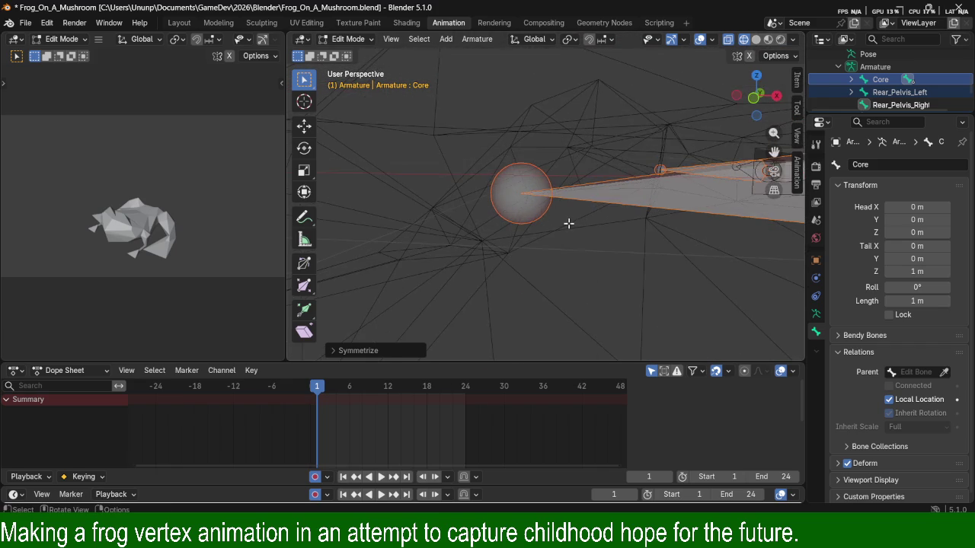
middle_drag(568, 225, 747, 236)
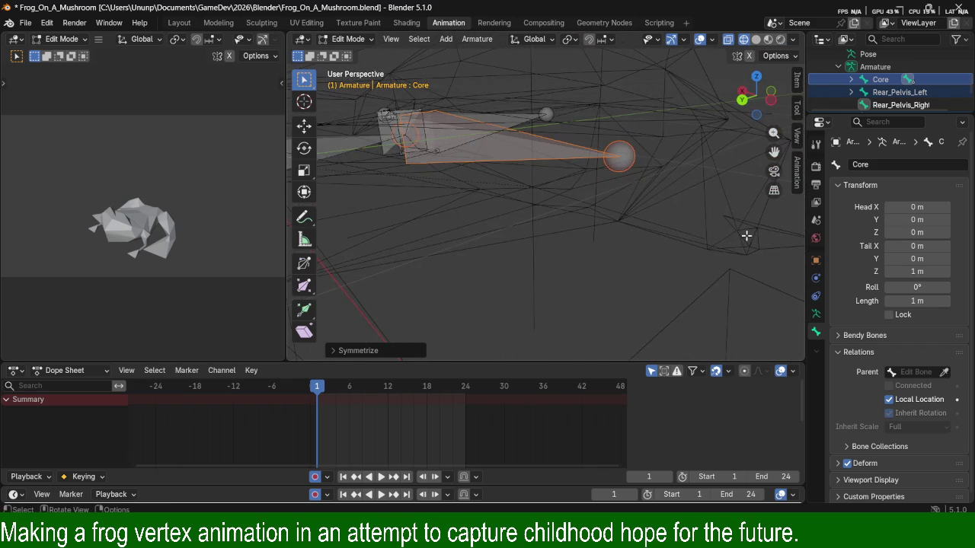
scroll(679, 229, down, 4)
mouse_move(673, 191)
middle_down()
mouse_move(571, 175)
mouse_move(611, 175)
mouse_move(626, 141)
mouse_move(583, 165)
mouse_move(609, 163)
middle_up()
key(a)
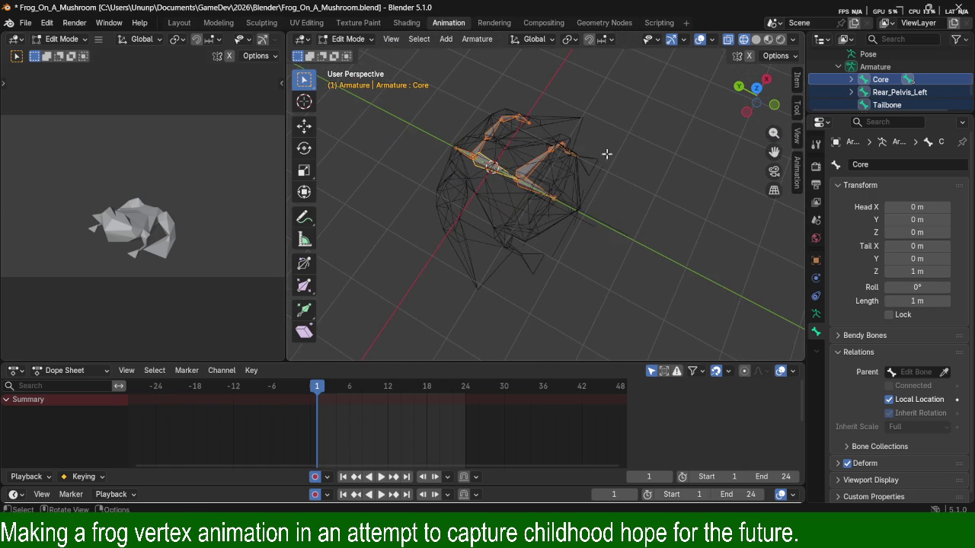
scroll(604, 162, up, 4)
mouse_move(602, 165)
middle_down()
mouse_move(624, 188)
mouse_move(624, 138)
mouse_move(577, 148)
middle_up()
Rename the Femur bone under Rear_Pelvis_Left to Femur_Left.
click(850, 92)
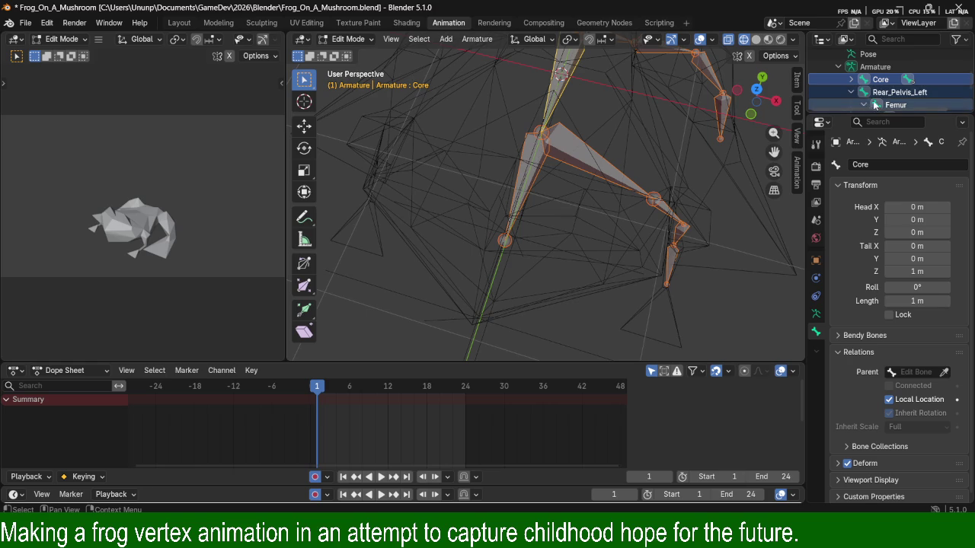
scroll(876, 99, down, 2)
click(899, 79)
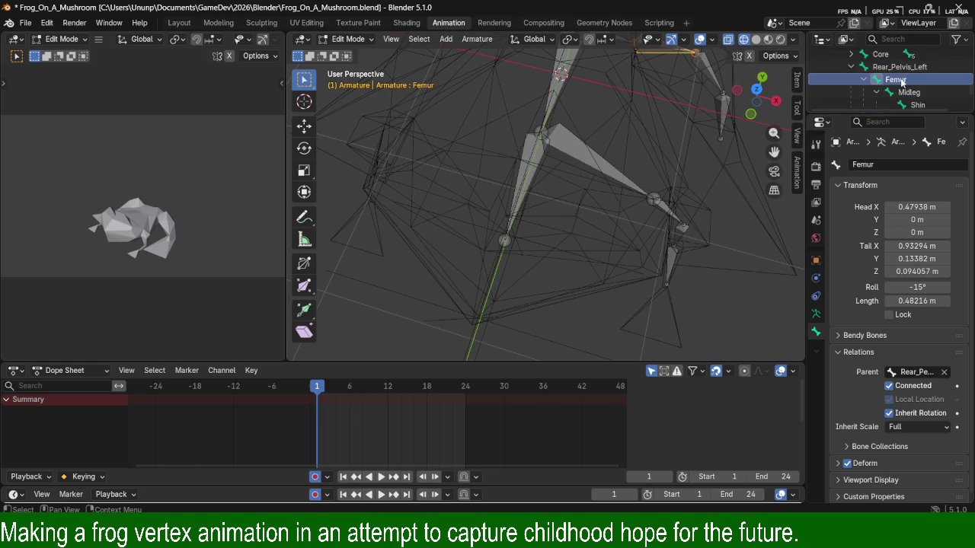
double_click(914, 81)
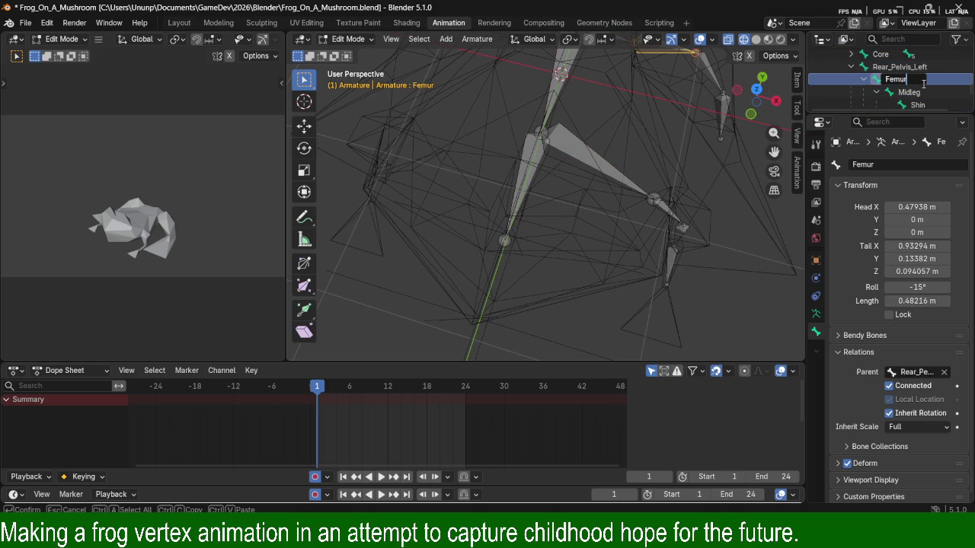
text(_Left)
key(Return)
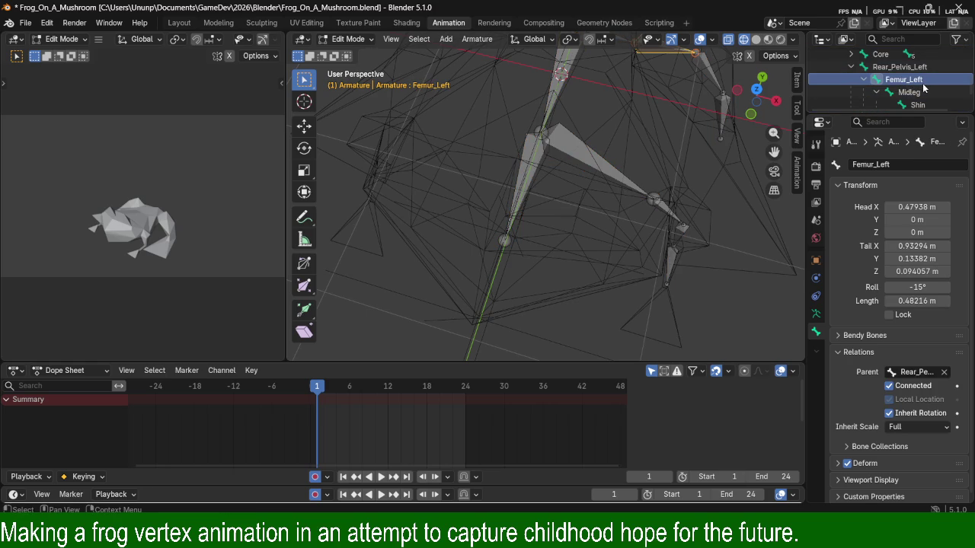
Test Symmetrize on all bones, inspect the mirrored Femur_Right, then undo it.
scroll(653, 122, down, 3)
scroll(564, 131, down, 3)
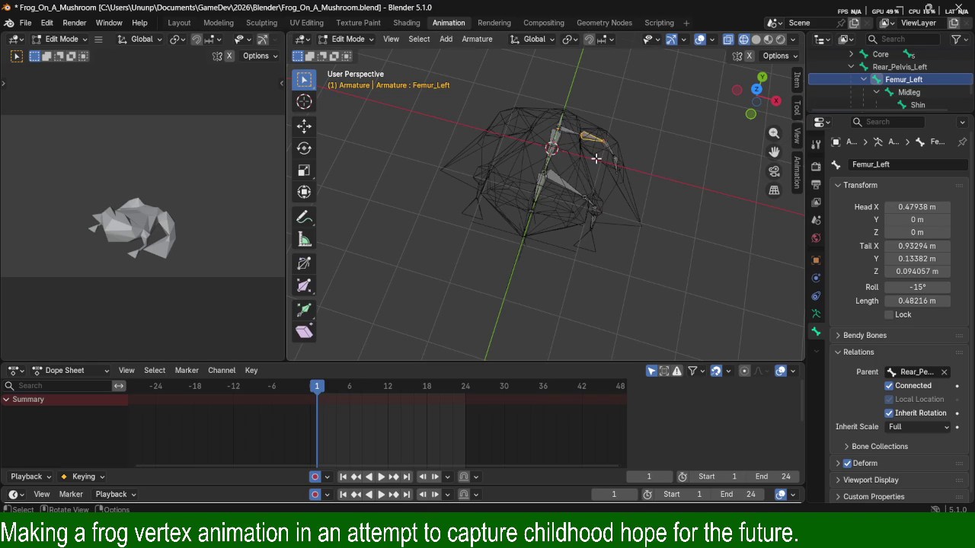
key(a)
right_click(553, 151)
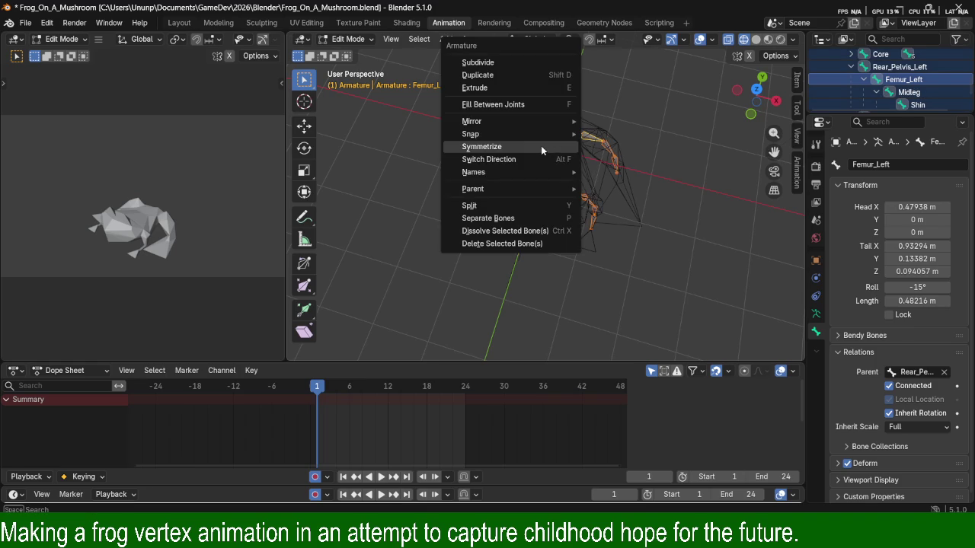
click(540, 146)
middle_drag(411, 145, 559, 120)
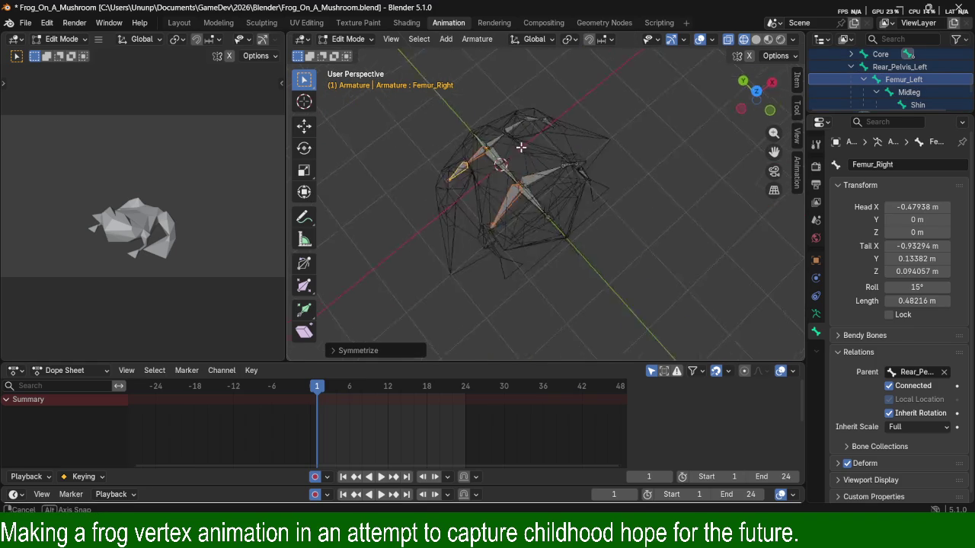
key(ctrl+z)
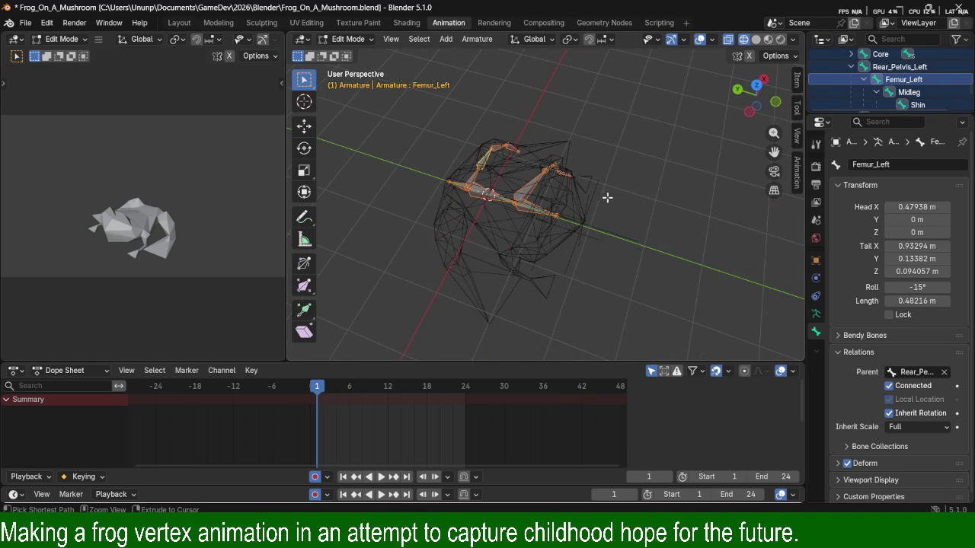
Append a left suffix to the hind-leg Midleg and Shin bones, giving Midleg_Left and Shin-Left.
click(910, 92)
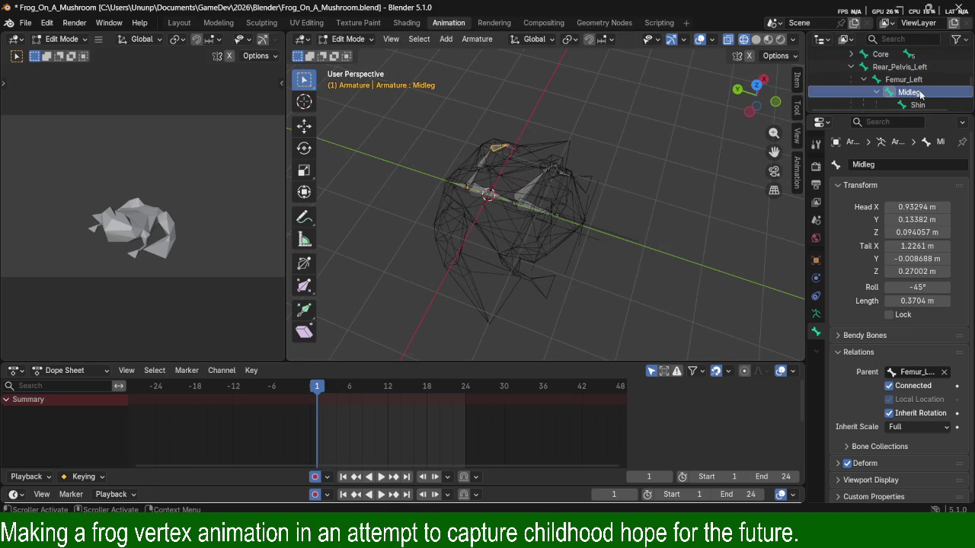
double_click(921, 92)
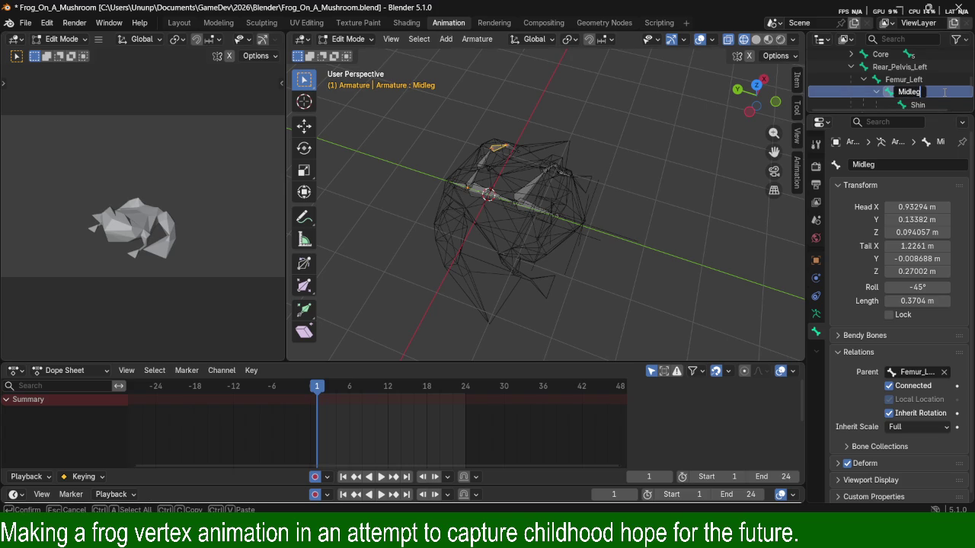
text(_Left)
key(Return)
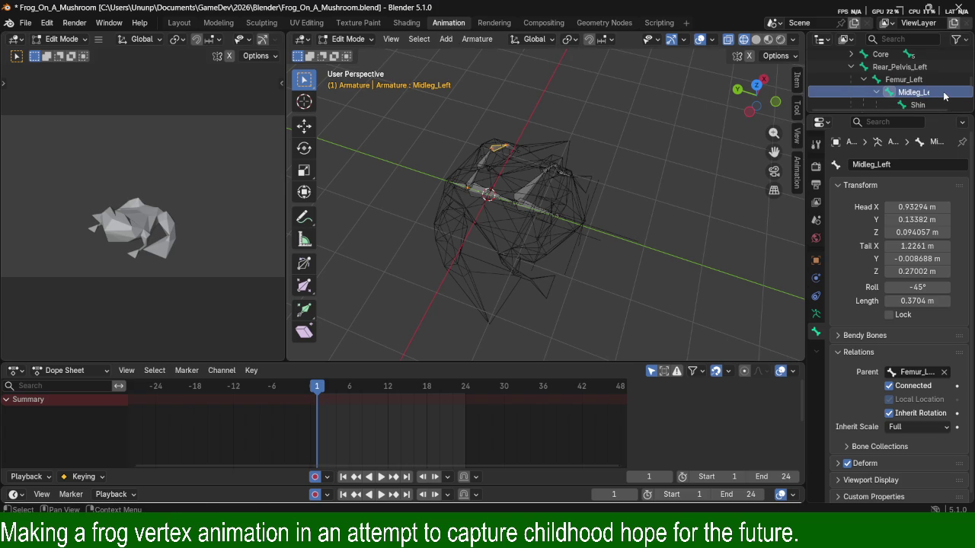
scroll(926, 76, down, 1)
double_click(924, 78)
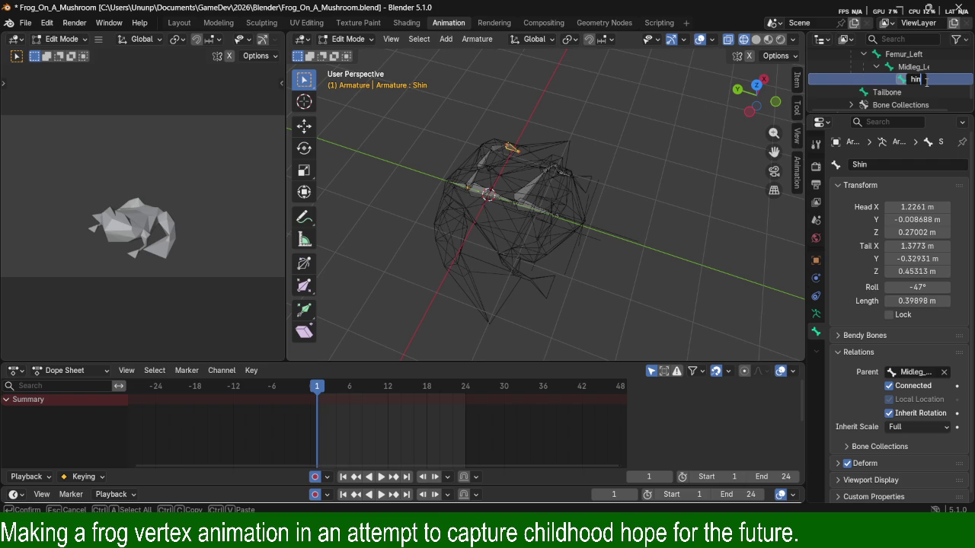
text(_Lef)
key(Return)
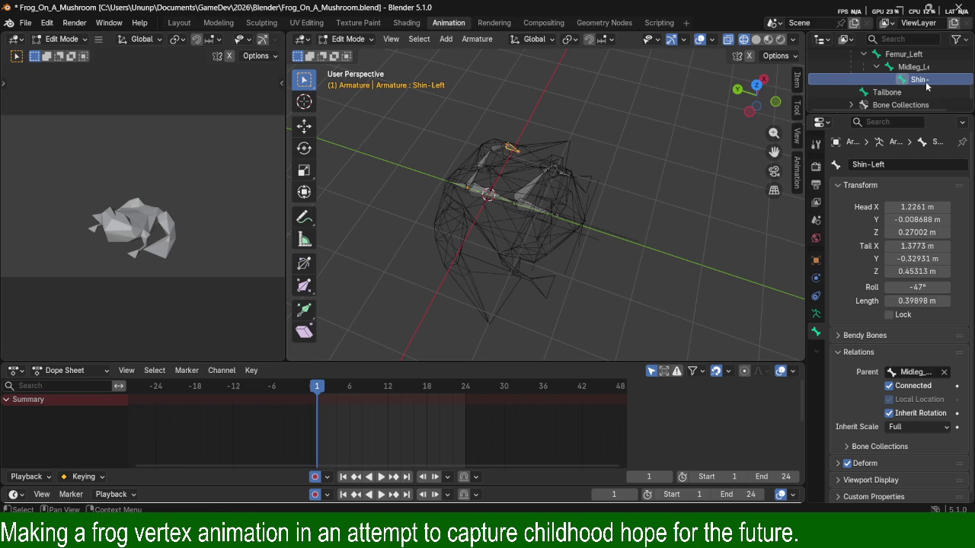
scroll(926, 86, up, 1)
scroll(927, 86, up, 1)
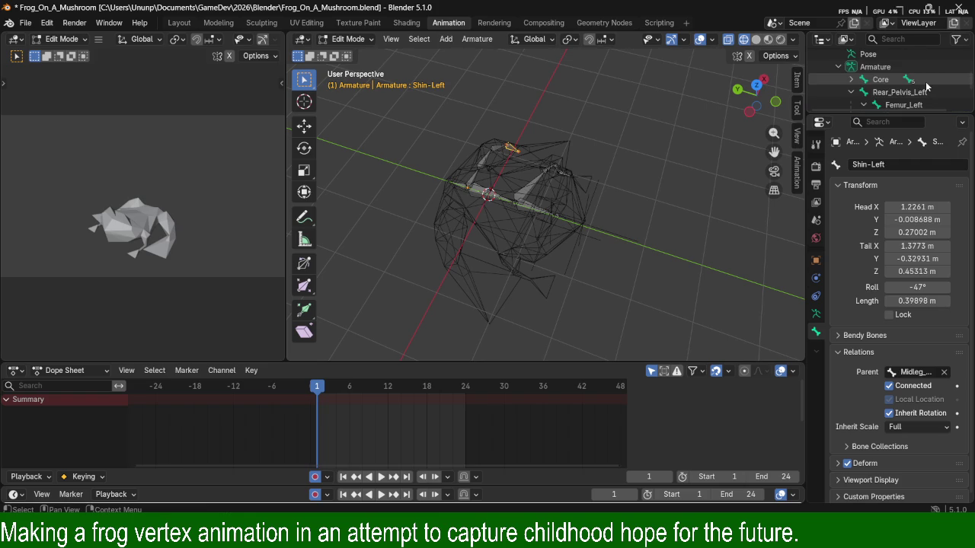
scroll(926, 86, down, 1)
scroll(899, 86, down, 1)
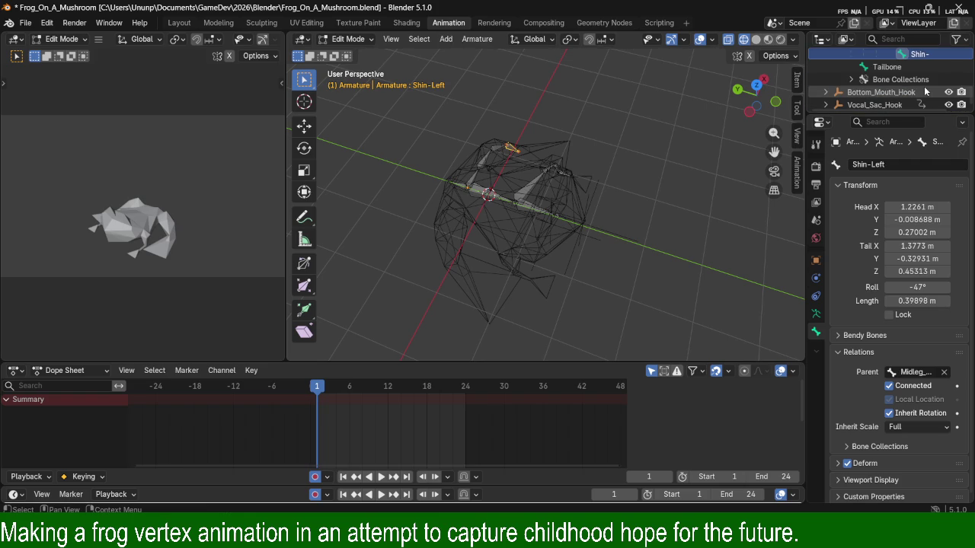
scroll(848, 84, up, 2)
Expand Core > Shoulder_Left and rename Upper_Arm to Upper_Arm_Left.
click(851, 79)
scroll(861, 76, down, 1)
click(864, 67)
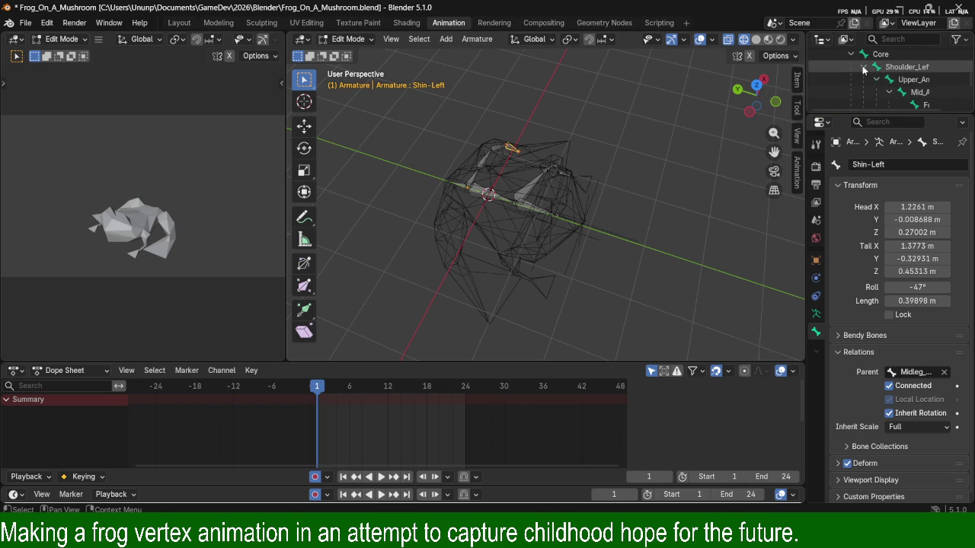
scroll(918, 67, down, 1)
click(923, 64)
scroll(928, 67, up, 1)
double_click(924, 80)
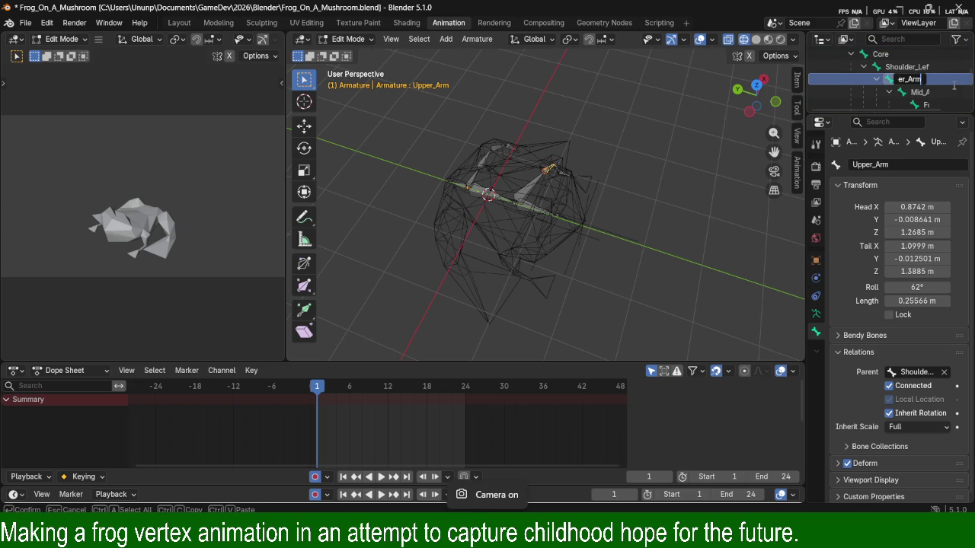
text(_left)
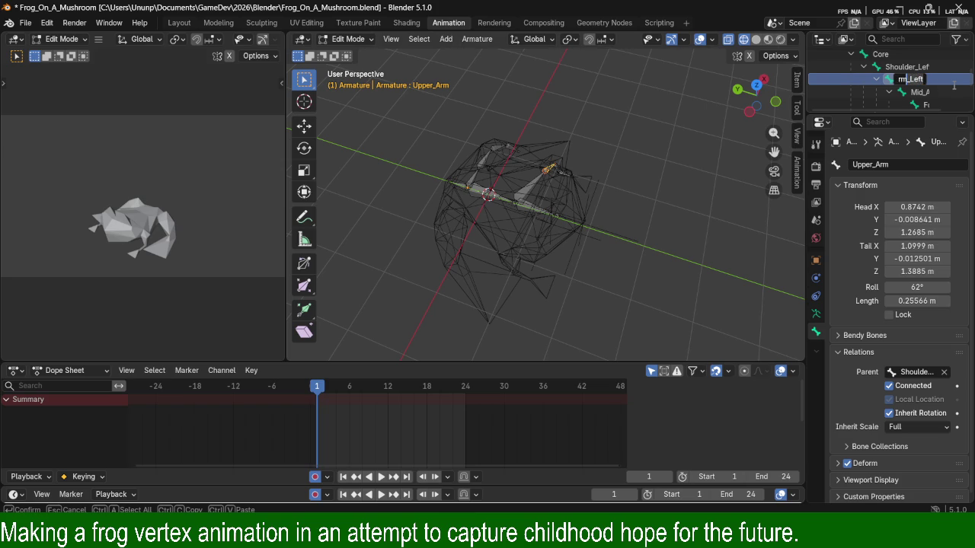
Rename the Mid_Arm and Forearm bones to Mid_Arm_Left and Forearm_Left.
double_click(920, 91)
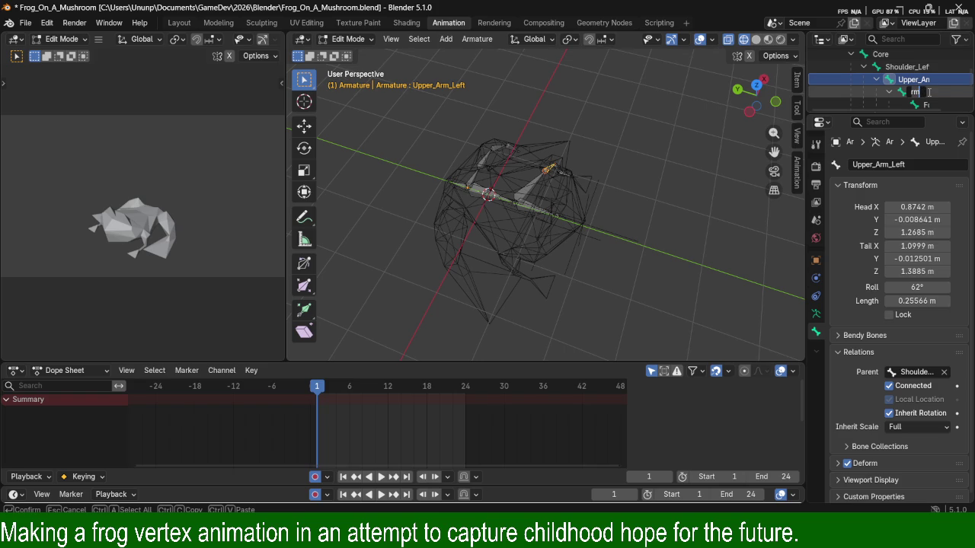
key(Return)
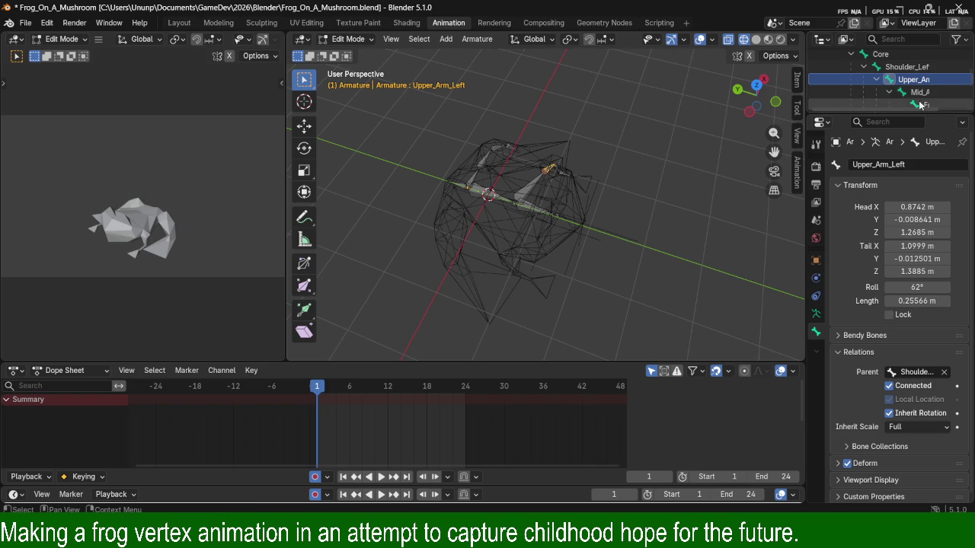
scroll(933, 91, down, 2)
double_click(943, 81)
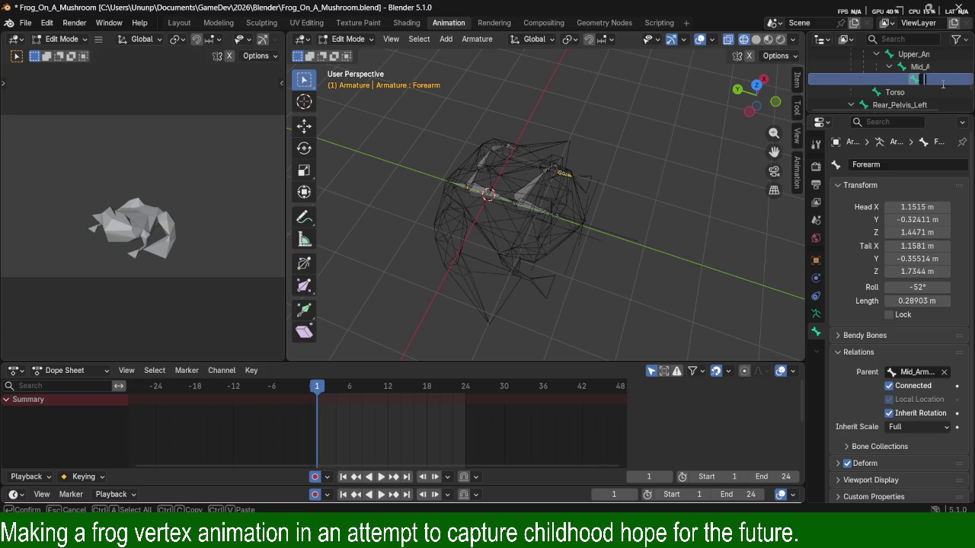
key(Return)
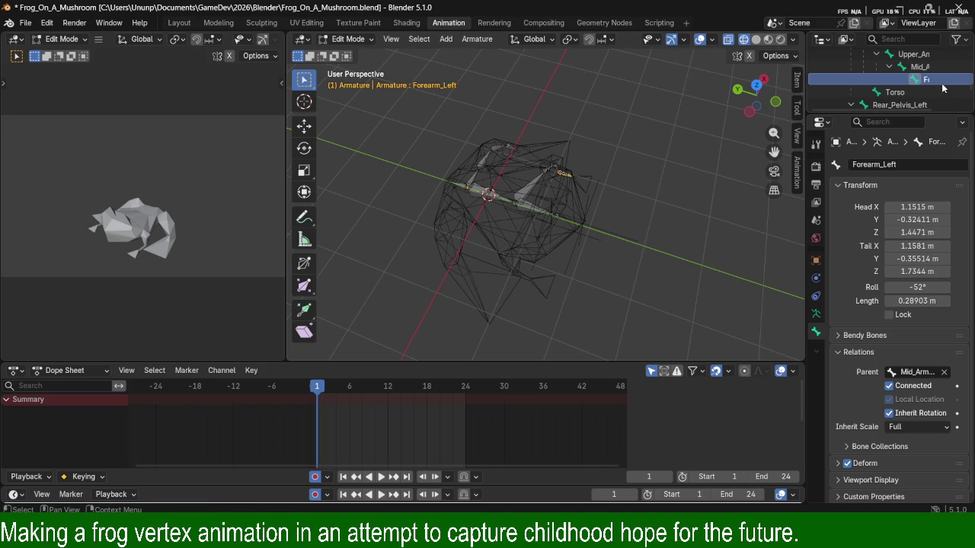
Widen and lengthen the Outliner so full bone names show, then make Shoulder_Left active.
drag(806, 87, 667, 87)
scroll(765, 84, up, 4)
scroll(766, 84, down, 2)
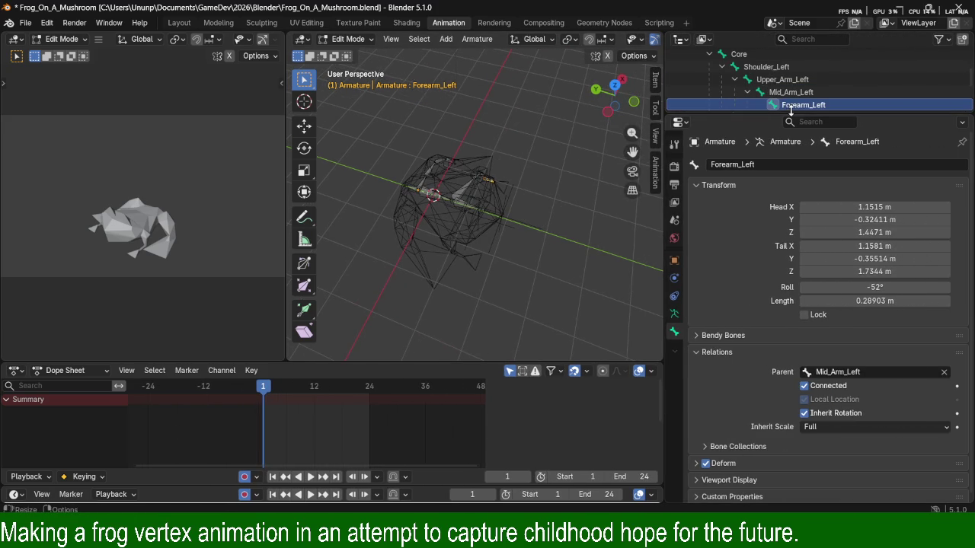
drag(791, 113, 799, 217)
scroll(817, 161, up, 3)
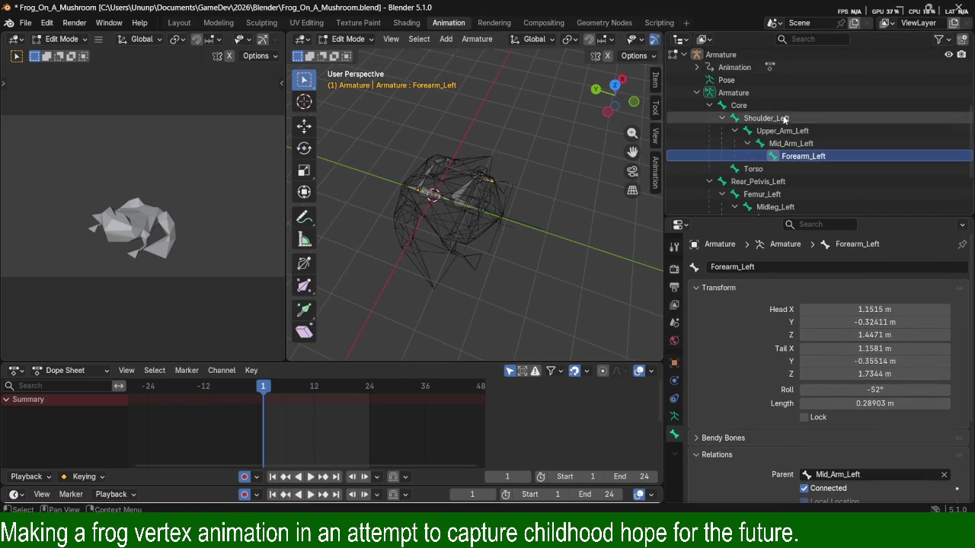
scroll(785, 125, down, 4)
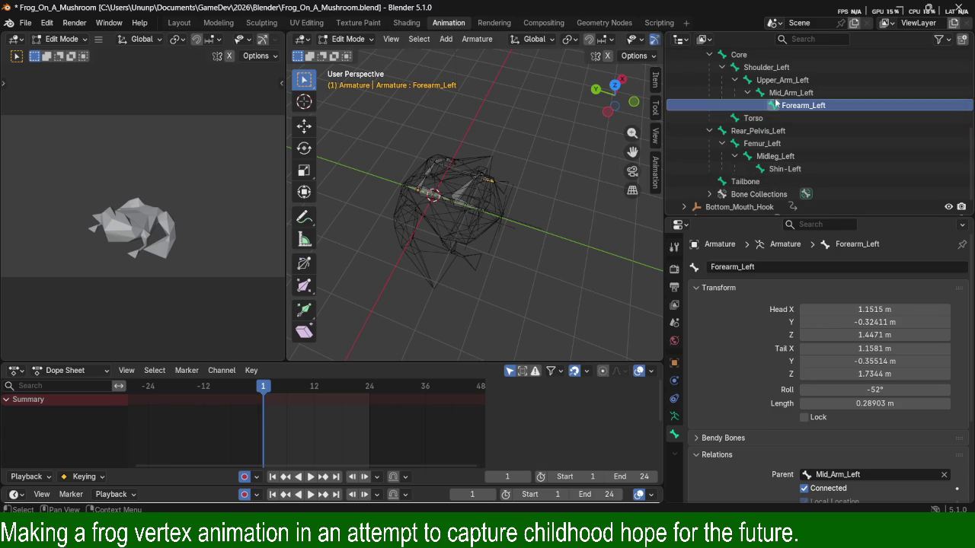
scroll(792, 107, up, 4)
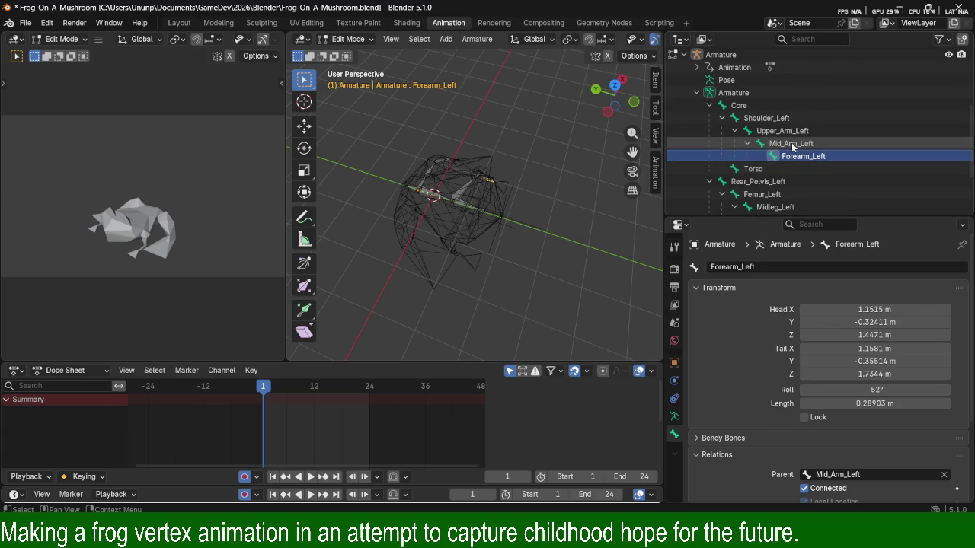
click(462, 192)
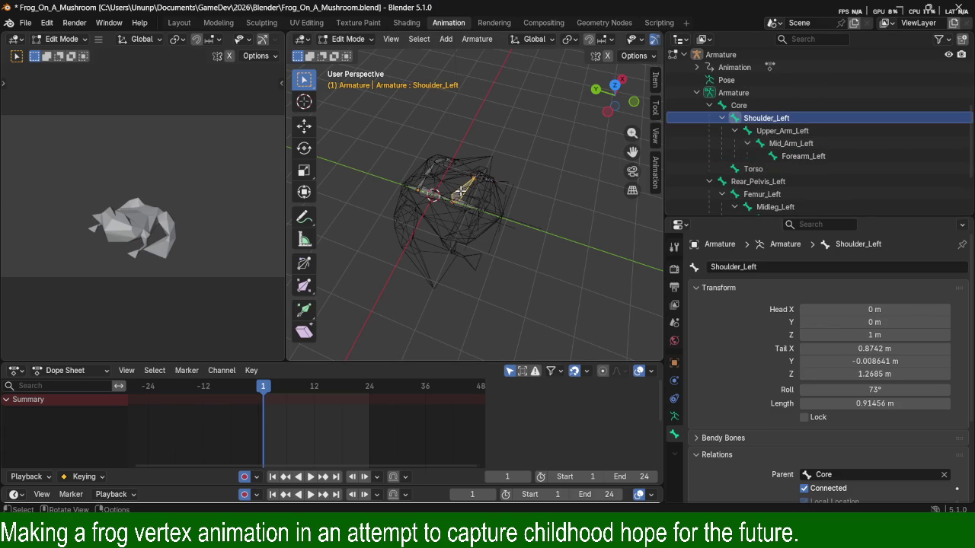
Symmetrize all armature bones to create the right-side chains and inspect the result.
key(a)
right_click(460, 189)
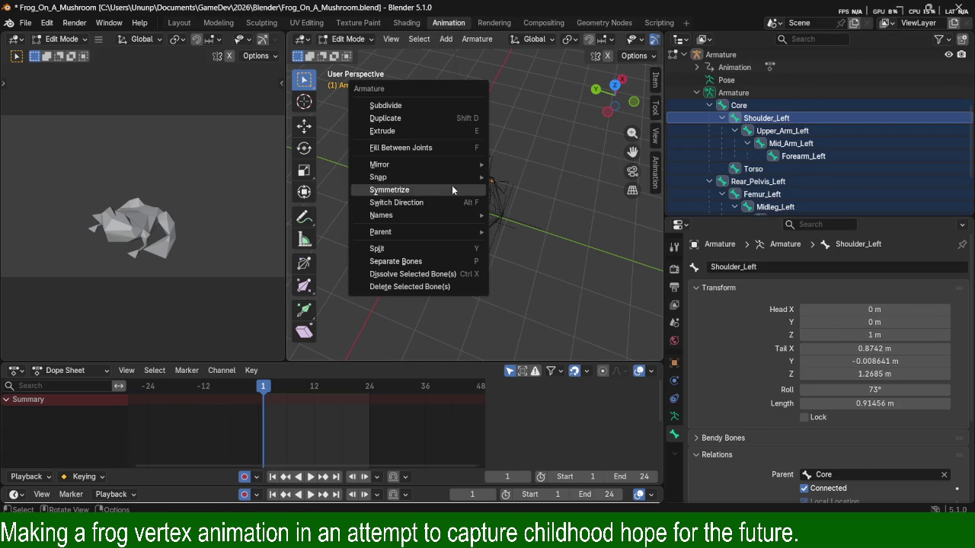
click(452, 185)
click(560, 221)
mouse_move(561, 221)
middle_down()
mouse_move(473, 180)
mouse_move(420, 243)
mouse_move(561, 214)
middle_up()
scroll(457, 201, up, 3)
scroll(457, 200, up, 2)
scroll(457, 201, up, 2)
scroll(454, 207, down, 2)
scroll(453, 207, down, 3)
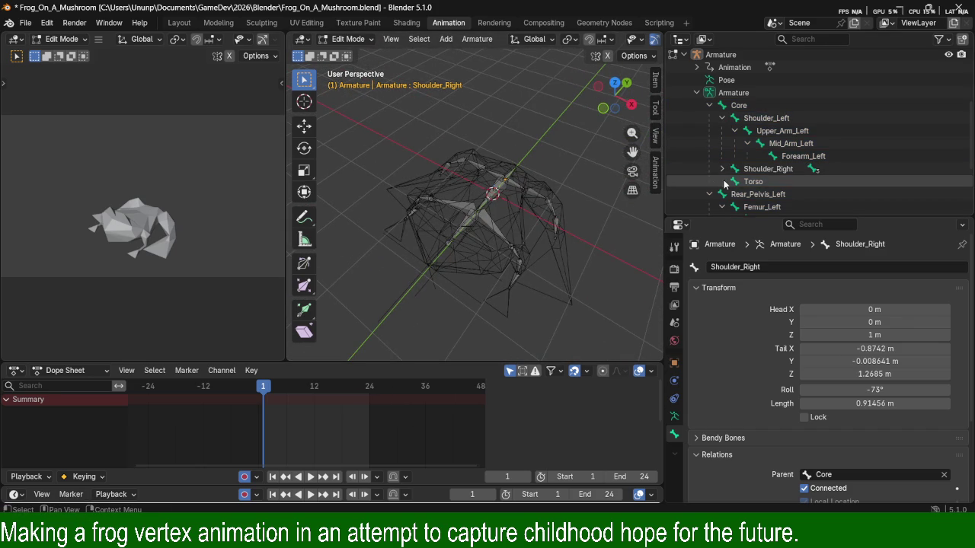
scroll(773, 145, down, 3)
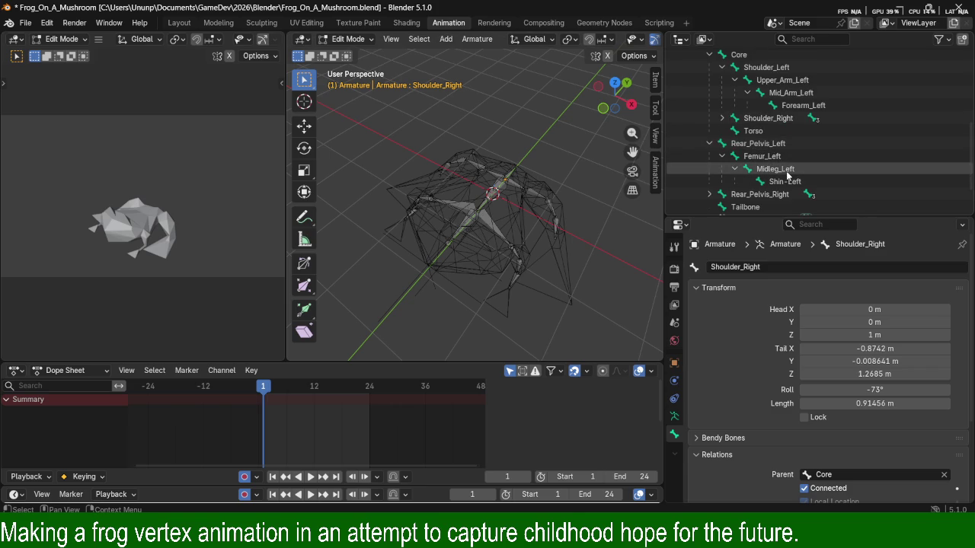
scroll(777, 146, up, 2)
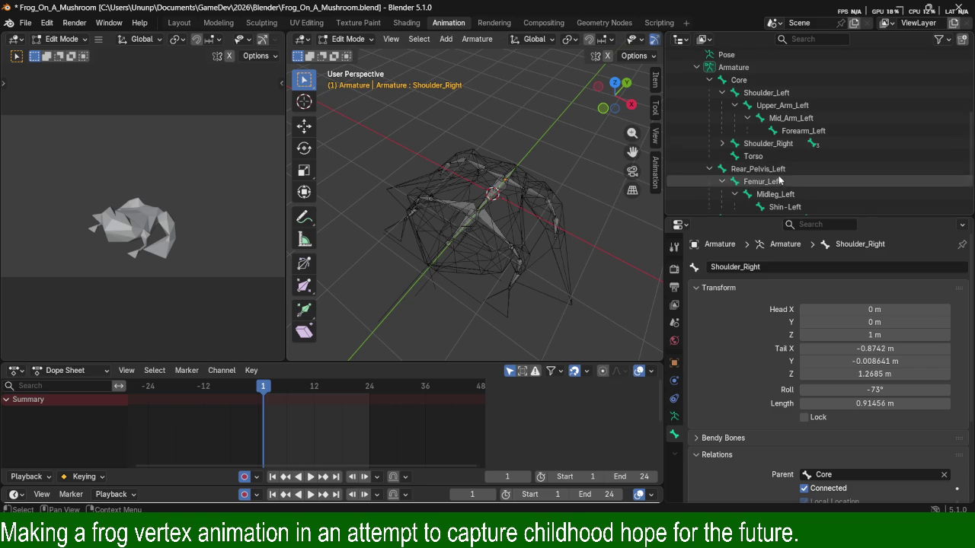
Collapse Rear_Pelvis_Left, check the Shoulder_Right chain, and orbit to view the skeleton.
click(708, 171)
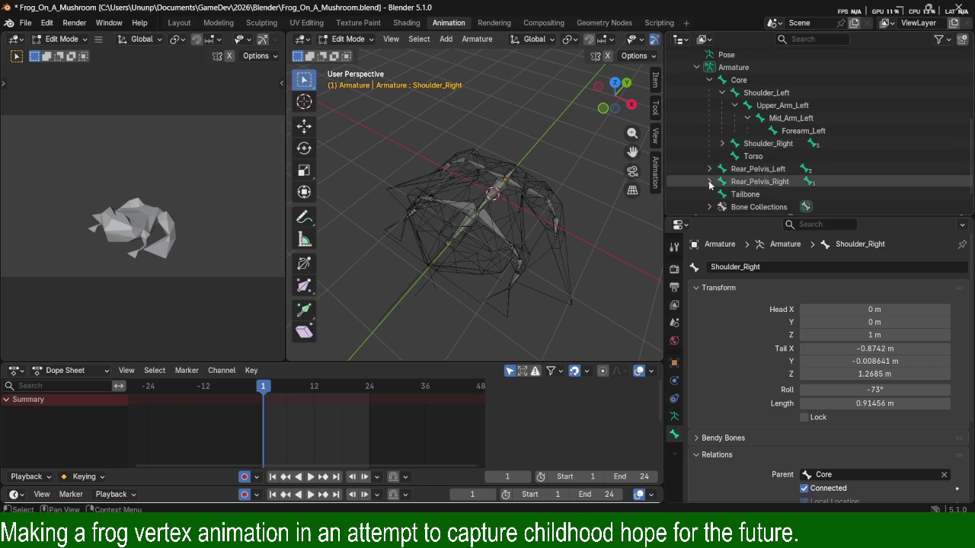
click(722, 143)
click(722, 143)
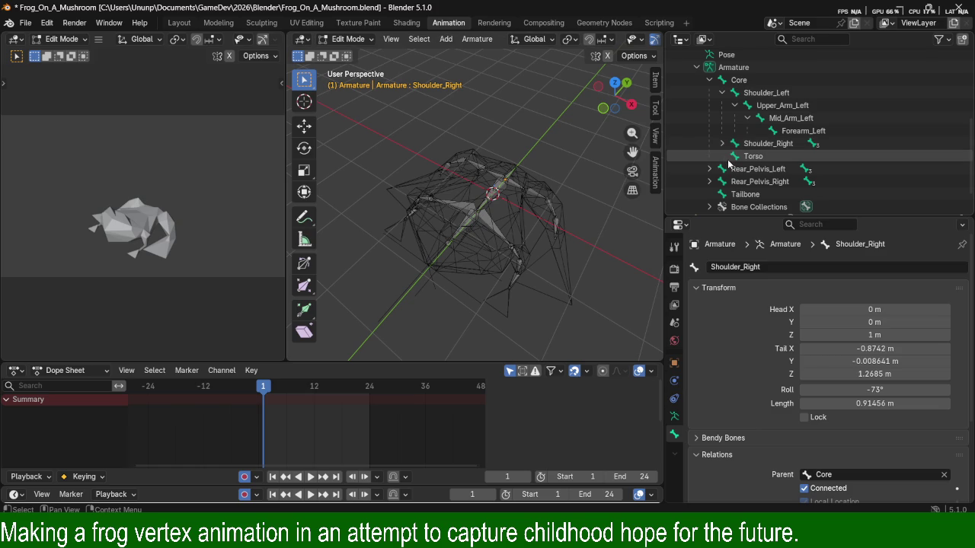
mouse_move(534, 183)
middle_down()
mouse_move(494, 177)
mouse_move(468, 152)
mouse_move(479, 169)
mouse_move(446, 213)
mouse_move(477, 197)
mouse_move(505, 261)
mouse_move(495, 234)
mouse_move(470, 311)
mouse_move(551, 333)
mouse_move(603, 327)
mouse_move(647, 264)
mouse_move(516, 303)
mouse_move(475, 338)
mouse_move(401, 310)
mouse_move(357, 268)
mouse_move(459, 282)
mouse_move(427, 266)
middle_up()
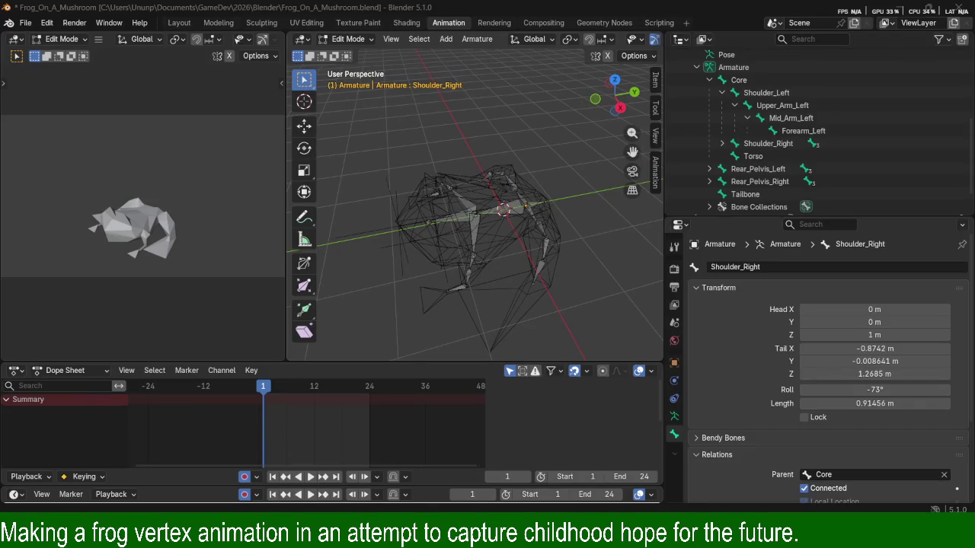
Switch to the browser showing the Blender Manual's 'armature' search results.
key(alt+Tab)
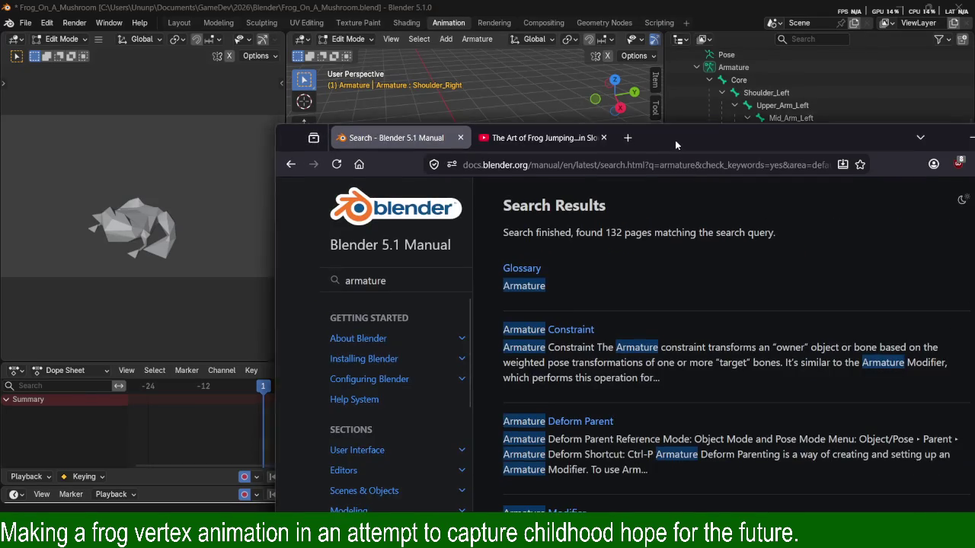
Open the Armatures manual page from the search results, then its Selecting Bones article.
mouse_move(675, 140)
mouse_down()
mouse_move(536, 94)
mouse_move(532, 73)
mouse_up()
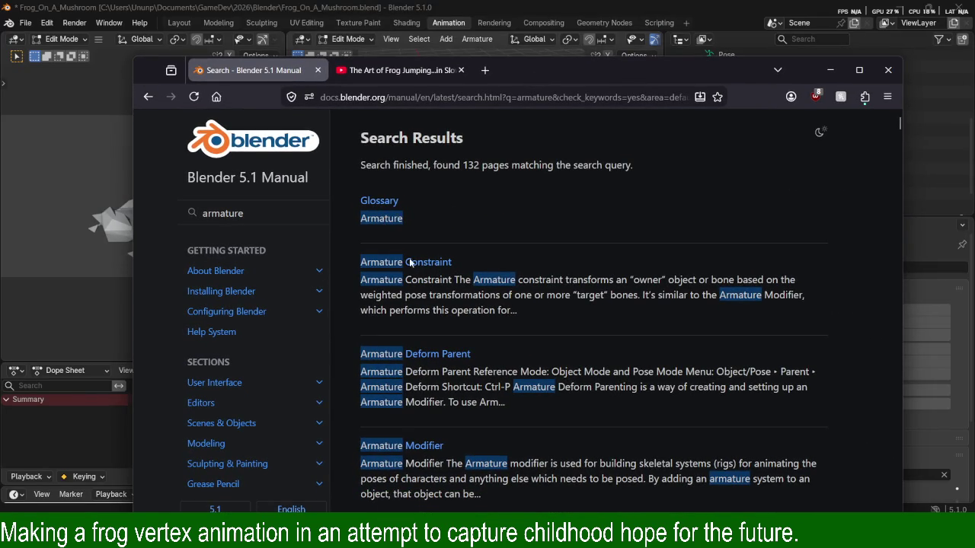
scroll(451, 312, down, 5)
scroll(453, 263, down, 4)
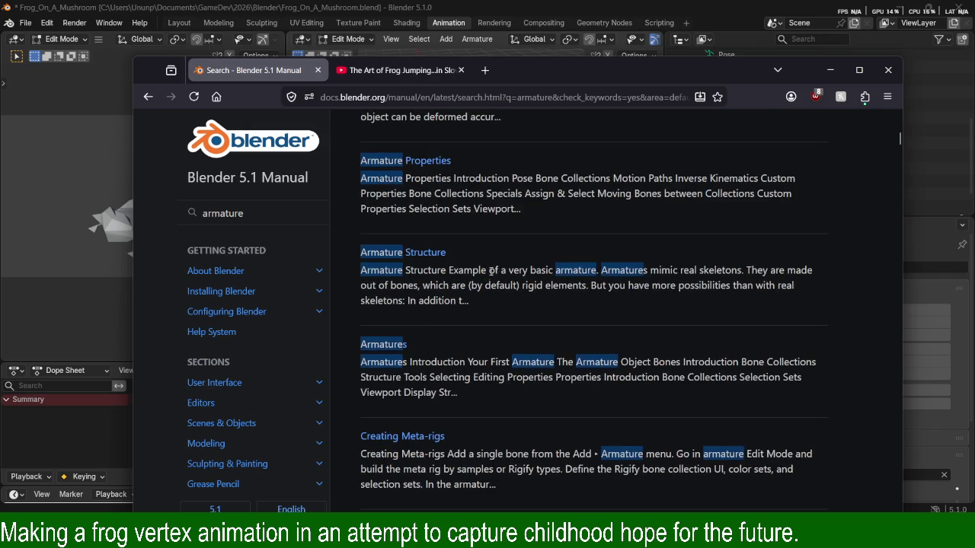
scroll(506, 247, down, 3)
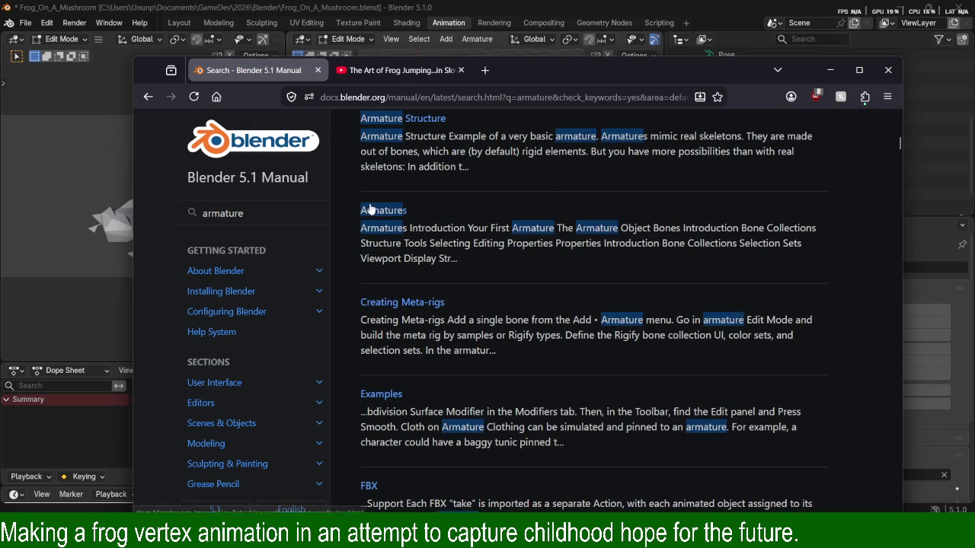
click(371, 211)
scroll(442, 220, down, 3)
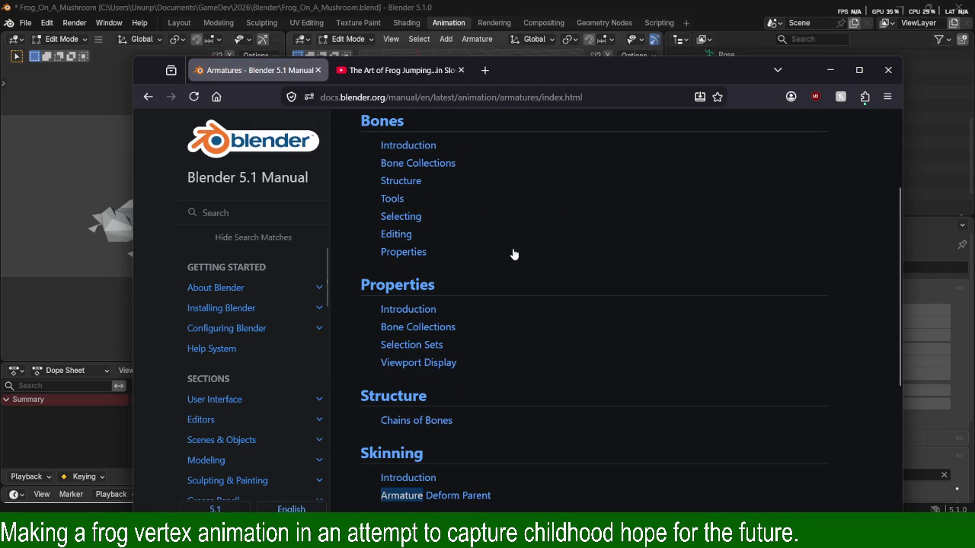
click(390, 219)
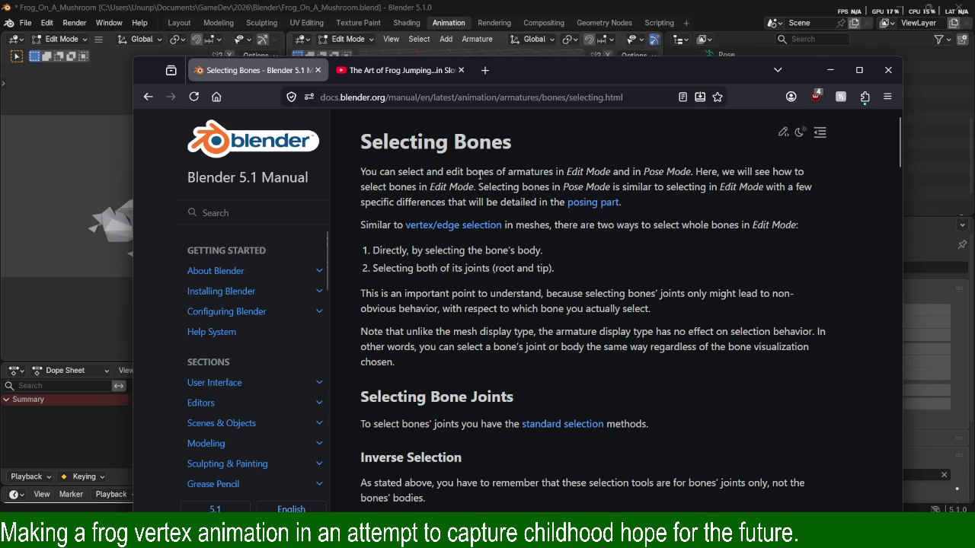
Read the Selecting Bones explanation with highlights, then return to the Armatures index.
drag(496, 171, 728, 186)
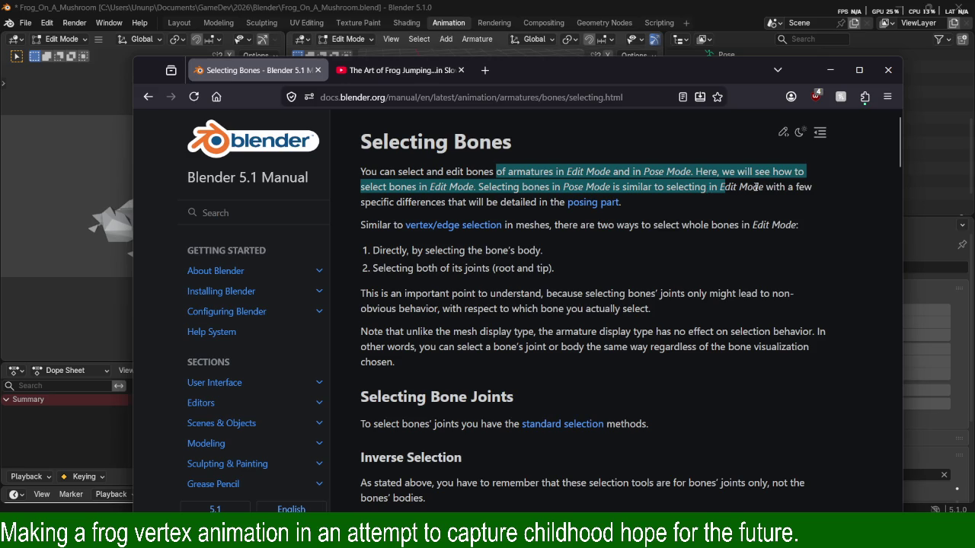
click(763, 187)
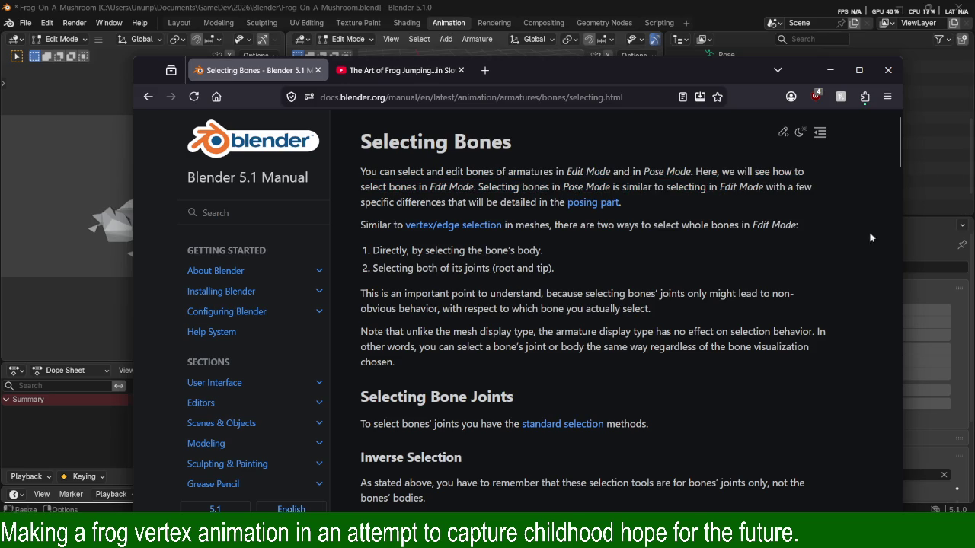
drag(512, 228, 593, 220)
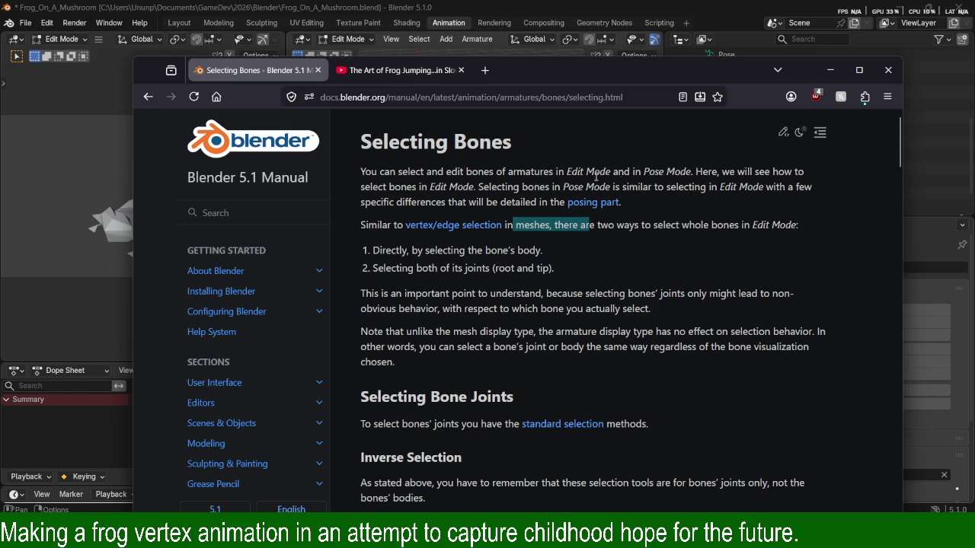
mouse_move(397, 172)
mouse_down()
mouse_move(751, 181)
mouse_move(466, 188)
mouse_move(689, 188)
mouse_up()
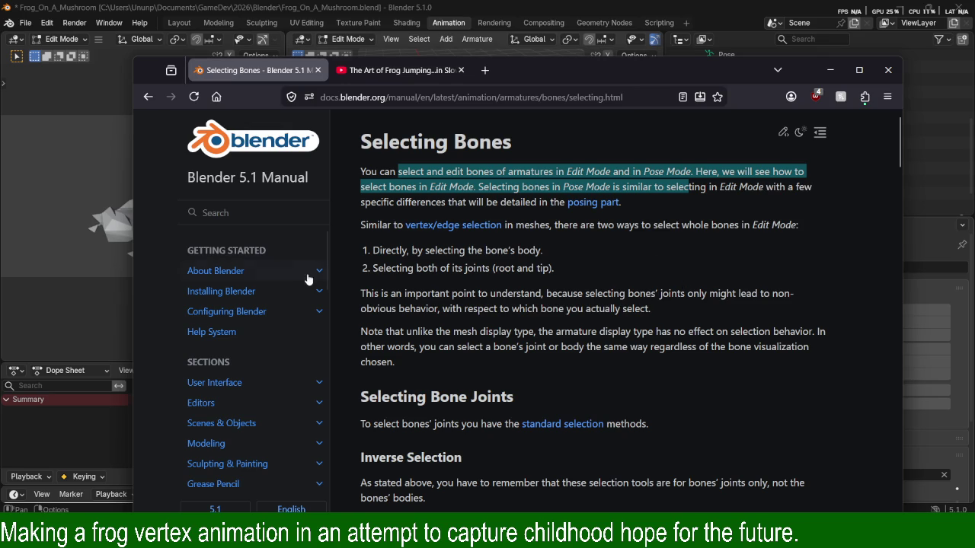
key(alt+Left)
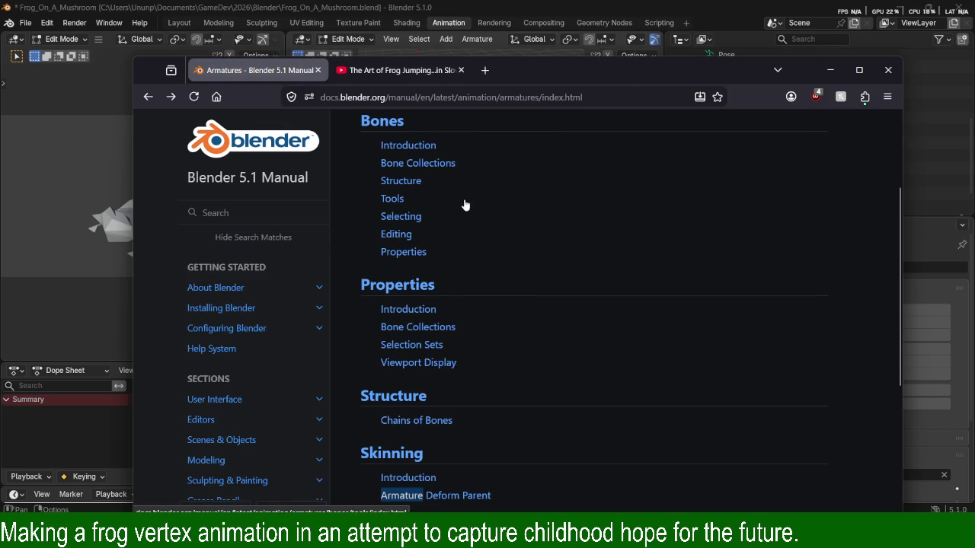
Scroll the Armatures index and skim the Posing Introduction on Pose Mode.
scroll(461, 202, up, 3)
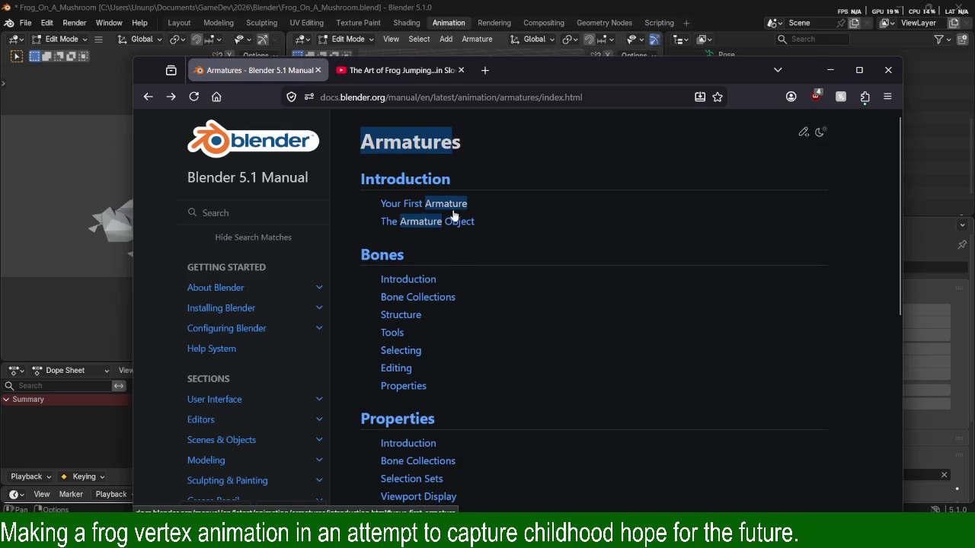
scroll(457, 277, down, 3)
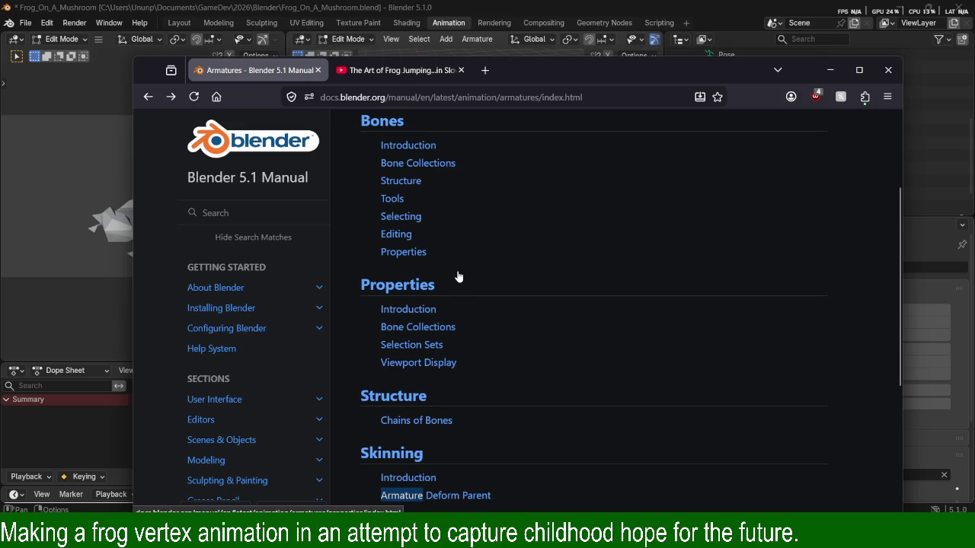
scroll(458, 277, down, 2)
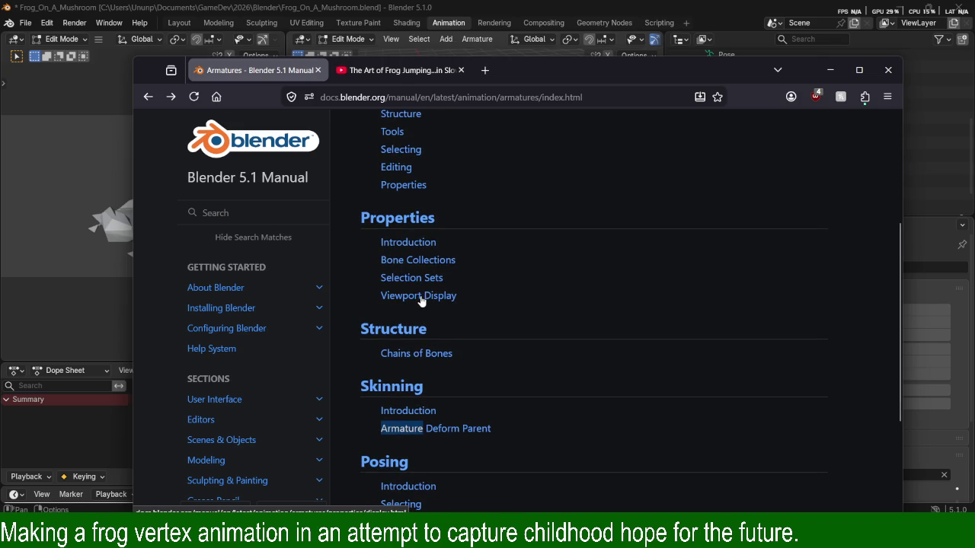
scroll(421, 338, down, 4)
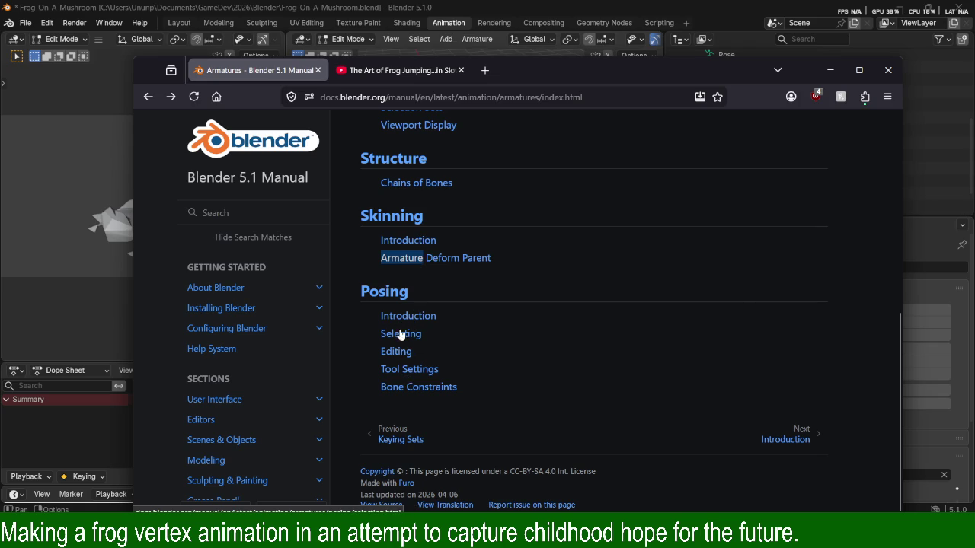
click(400, 315)
drag(377, 169, 427, 172)
drag(522, 172, 559, 177)
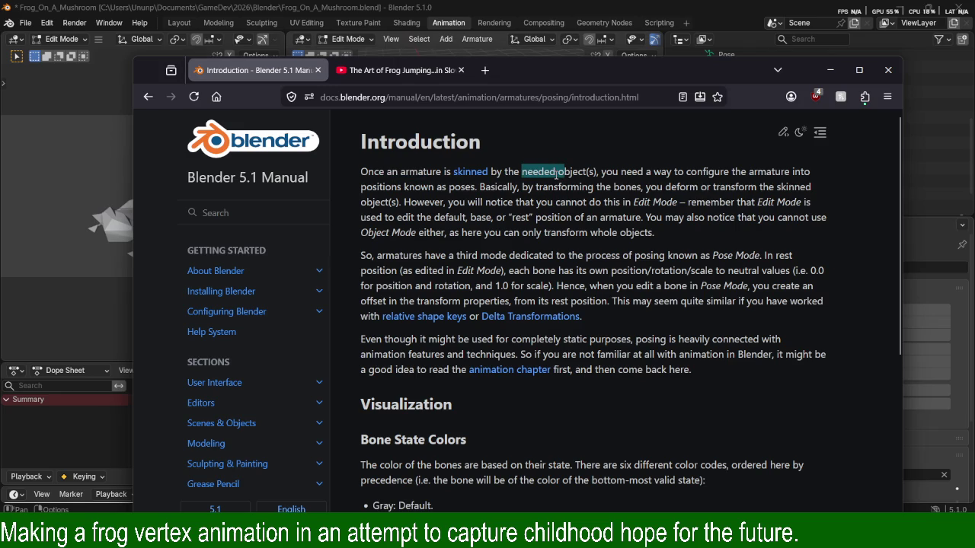
Return to the Armatures index and open the Skinning Introduction article.
key(alt+Left)
scroll(495, 327, up, 2)
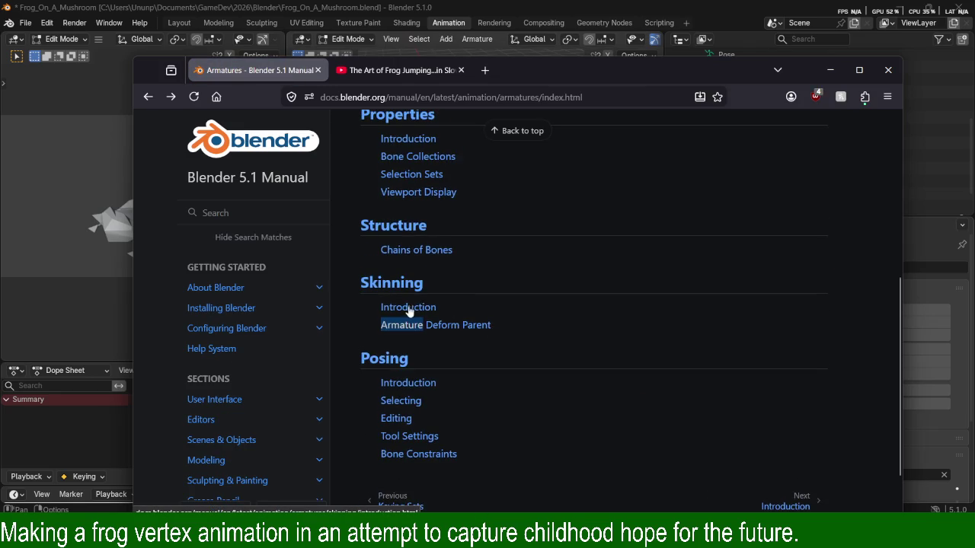
click(409, 309)
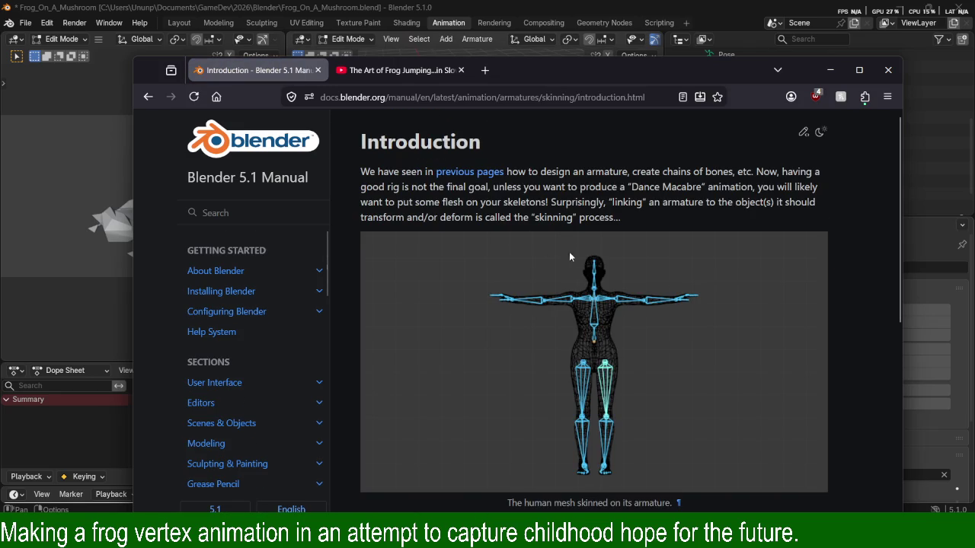
Highlight the Skinning Introduction sentences on armature design, a good rig and the skinning definition.
drag(393, 171, 435, 171)
drag(532, 172, 801, 171)
mouse_move(387, 187)
mouse_down()
mouse_move(799, 186)
mouse_move(401, 191)
mouse_move(400, 203)
mouse_move(791, 206)
mouse_up()
click(502, 187)
click(559, 201)
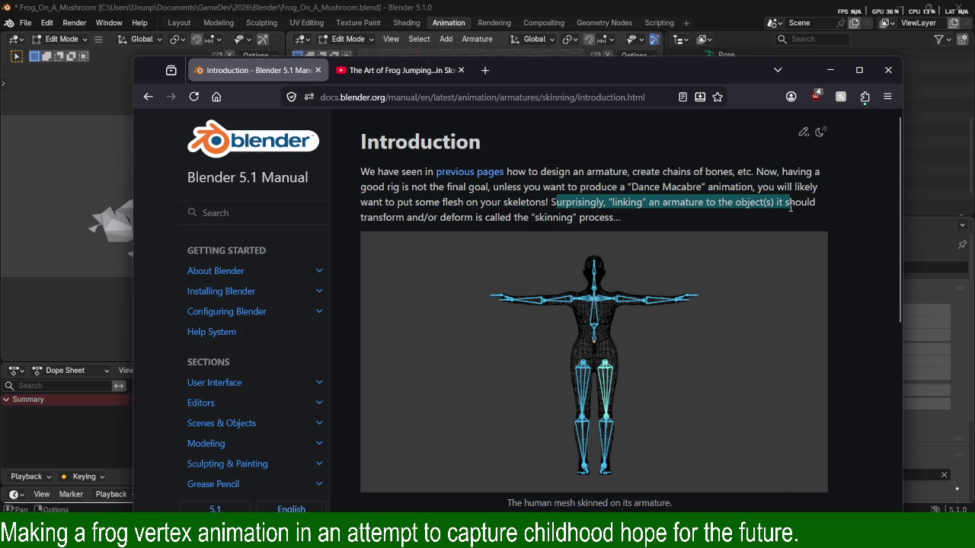
click(746, 221)
drag(591, 202, 753, 208)
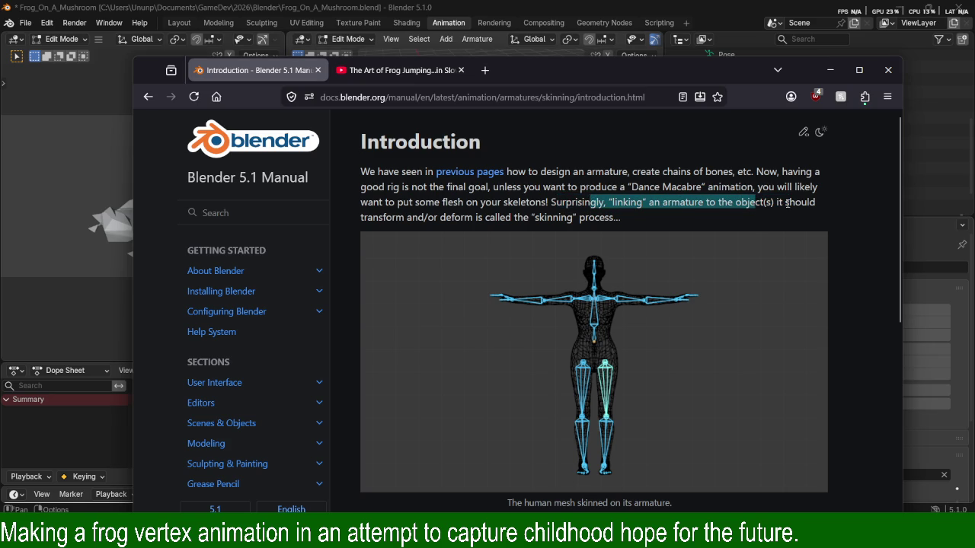
click(784, 204)
mouse_move(395, 217)
mouse_down()
mouse_move(621, 225)
mouse_move(515, 217)
mouse_up()
click(624, 225)
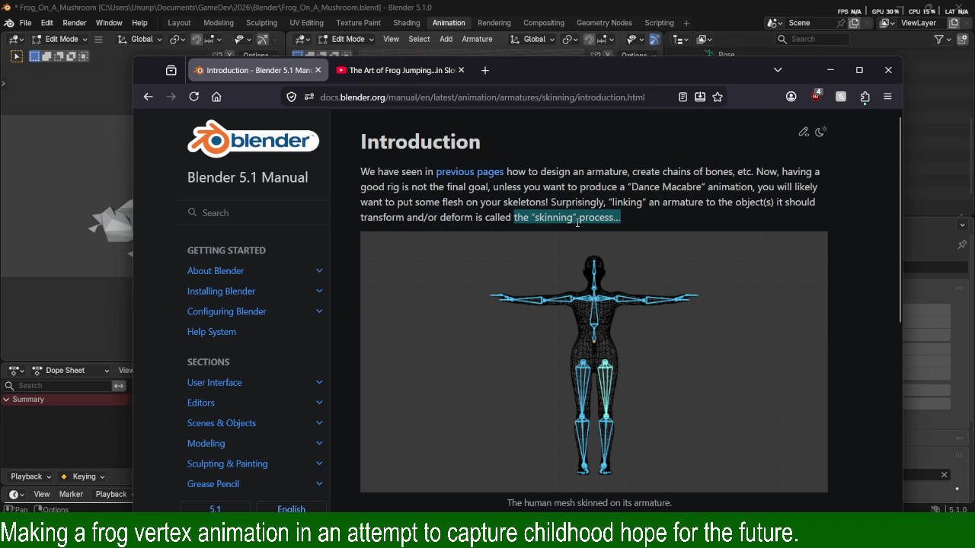
Scroll through the two skinning types, then rewind the frog jumping video to just before the jump.
scroll(610, 241, down, 3)
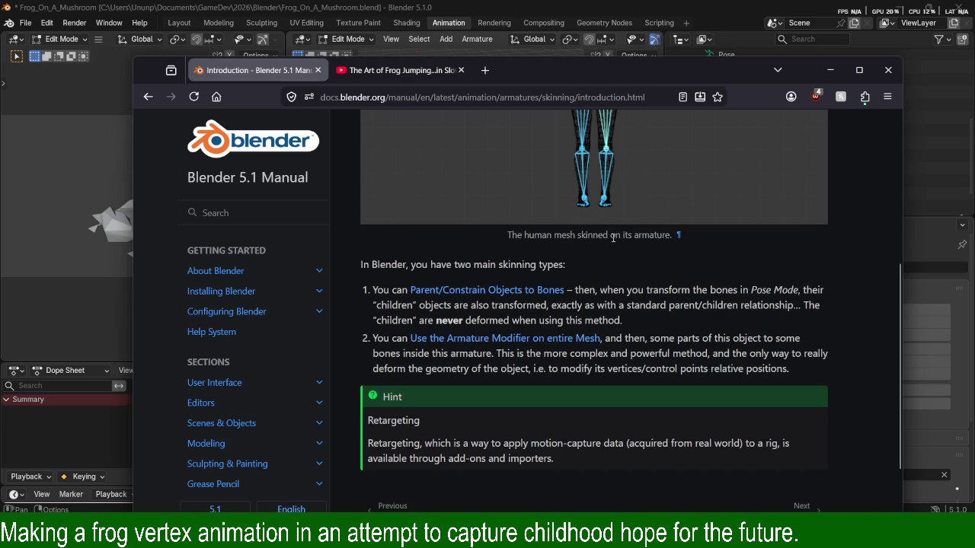
scroll(614, 237, down, 1)
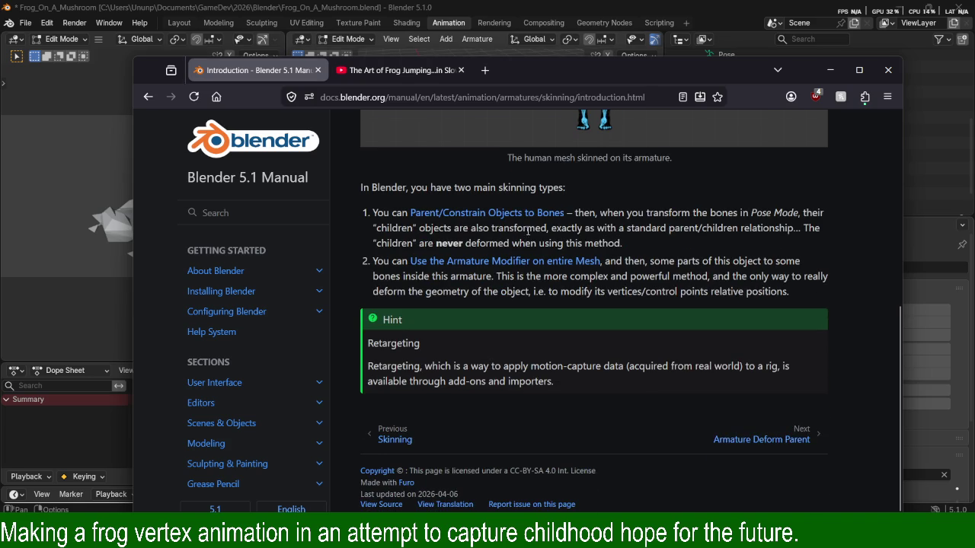
scroll(477, 230, up, 2)
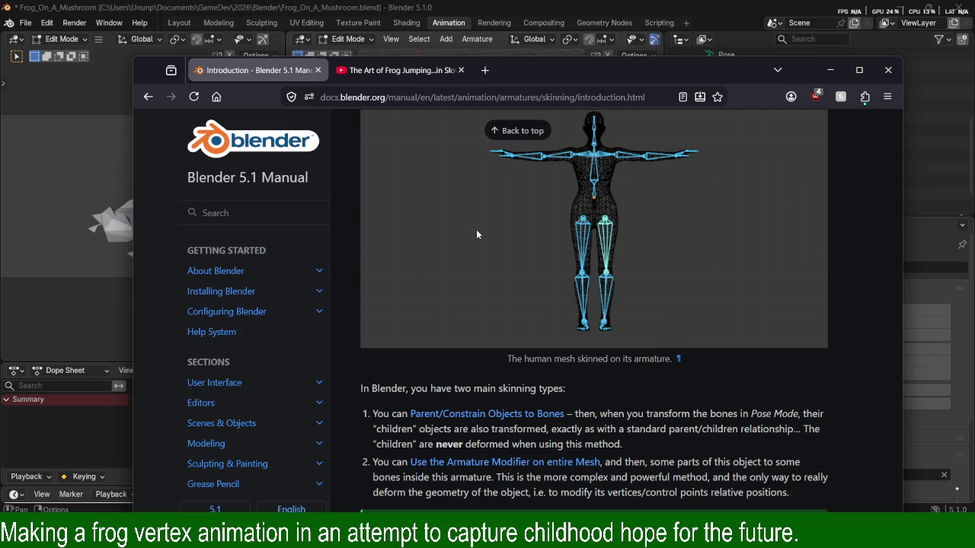
scroll(476, 229, down, 3)
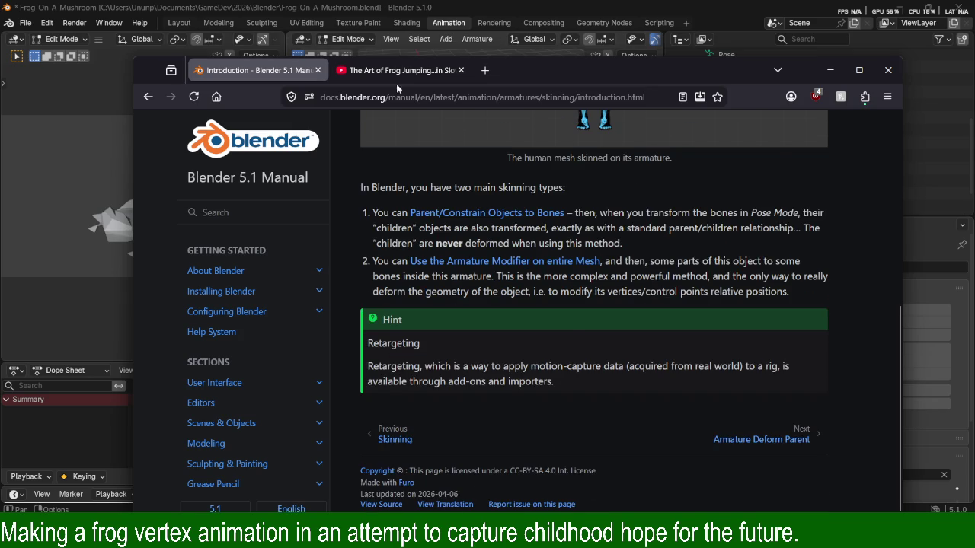
click(396, 69)
drag(666, 412, 574, 412)
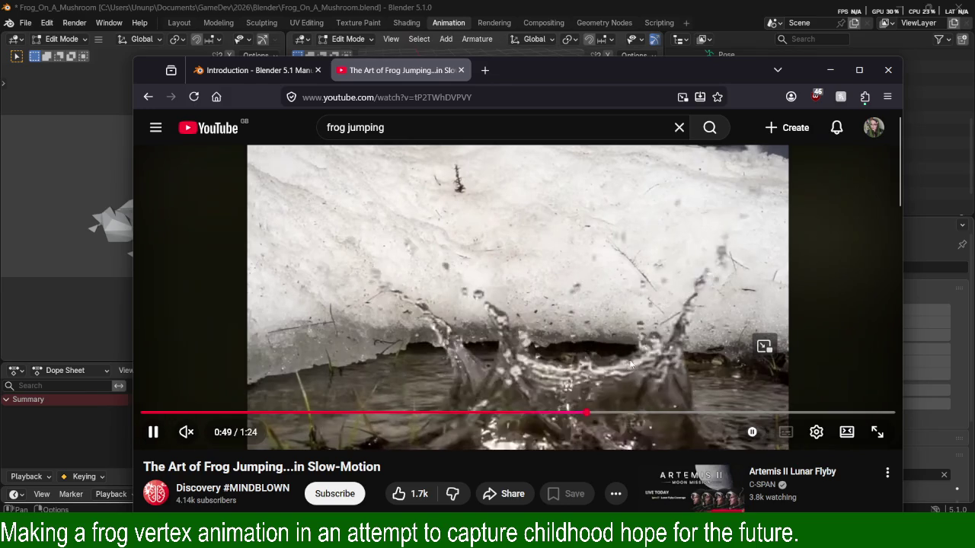
Pause the frog video at 0:52 mid-leap and return to the manual's first skinning type.
click(682, 325)
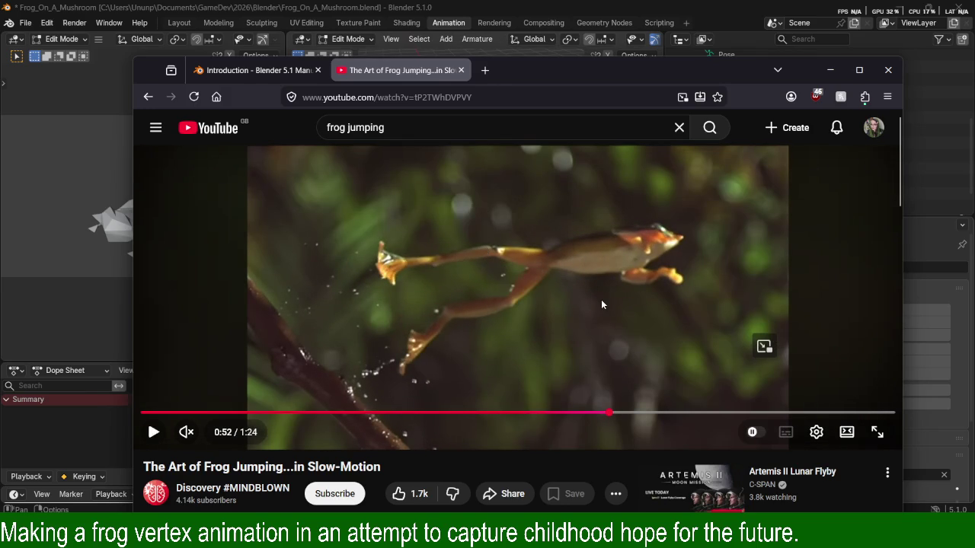
click(263, 73)
drag(373, 213, 558, 192)
Highlight the skinning types: children follow bones undeformed, the Armature Modifier, and the retargeting hint.
double_click(377, 213)
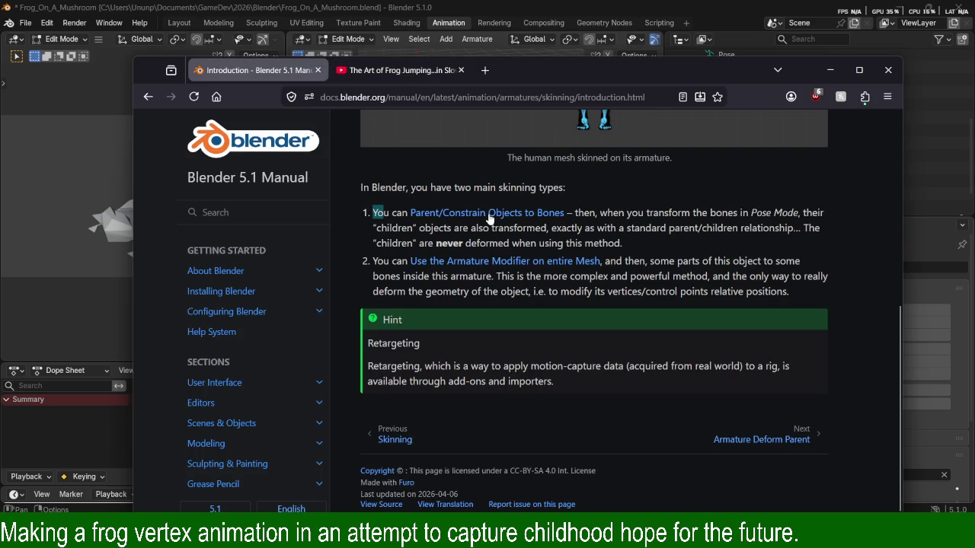
mouse_move(575, 213)
mouse_down()
mouse_move(709, 216)
mouse_move(468, 228)
mouse_move(549, 229)
mouse_up()
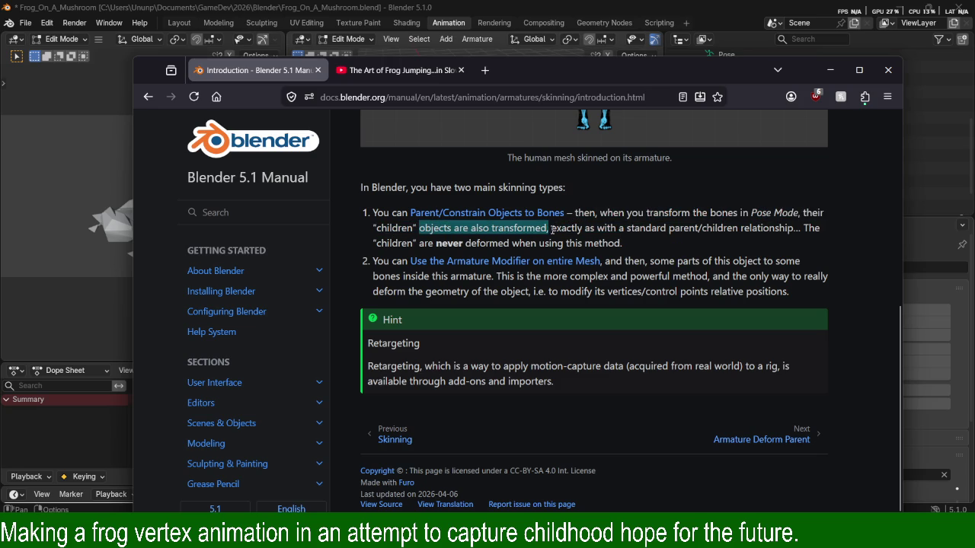
mouse_move(550, 229)
mouse_down()
mouse_move(658, 238)
mouse_move(801, 231)
mouse_up()
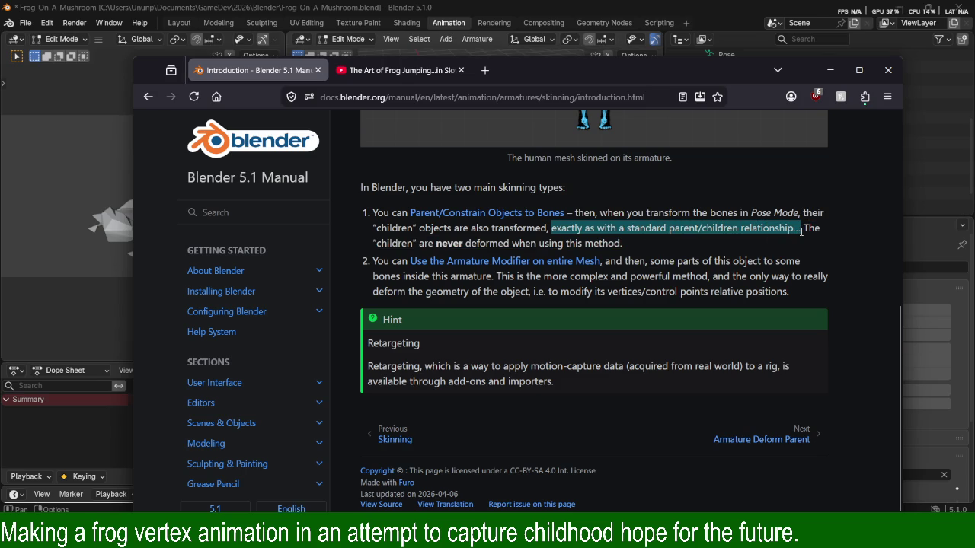
drag(420, 244, 622, 245)
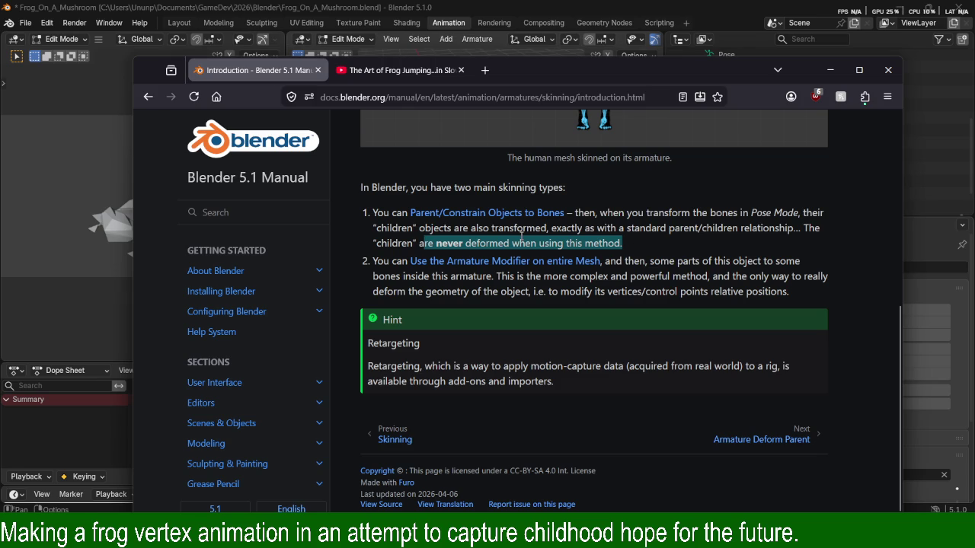
mouse_move(605, 262)
mouse_down()
mouse_move(735, 277)
mouse_move(752, 263)
mouse_move(810, 264)
mouse_move(747, 275)
mouse_move(497, 280)
mouse_move(806, 280)
mouse_move(784, 282)
mouse_move(451, 279)
mouse_move(496, 292)
mouse_move(685, 305)
mouse_up()
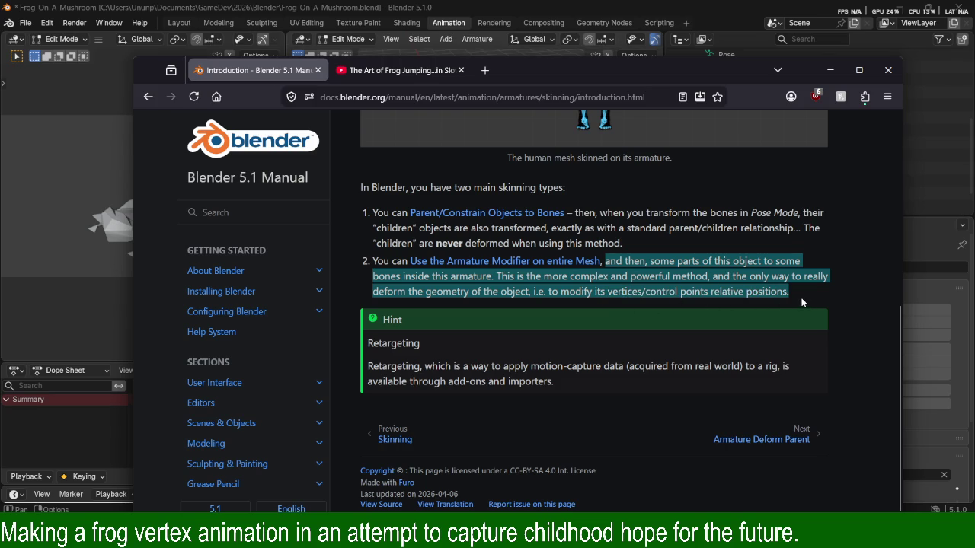
mouse_move(499, 366)
mouse_down()
mouse_move(559, 367)
mouse_move(553, 381)
mouse_up()
Skim the Armature Deform Parent page, then return to the skinning Introduction.
click(776, 433)
scroll(762, 381, down, 5)
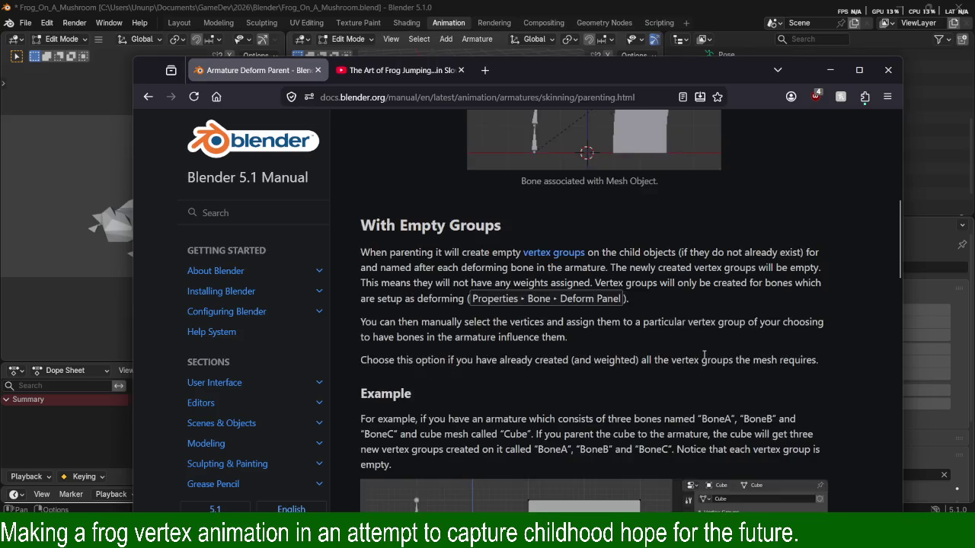
scroll(685, 366, down, 5)
scroll(594, 355, down, 5)
scroll(594, 356, down, 5)
scroll(594, 356, down, 2)
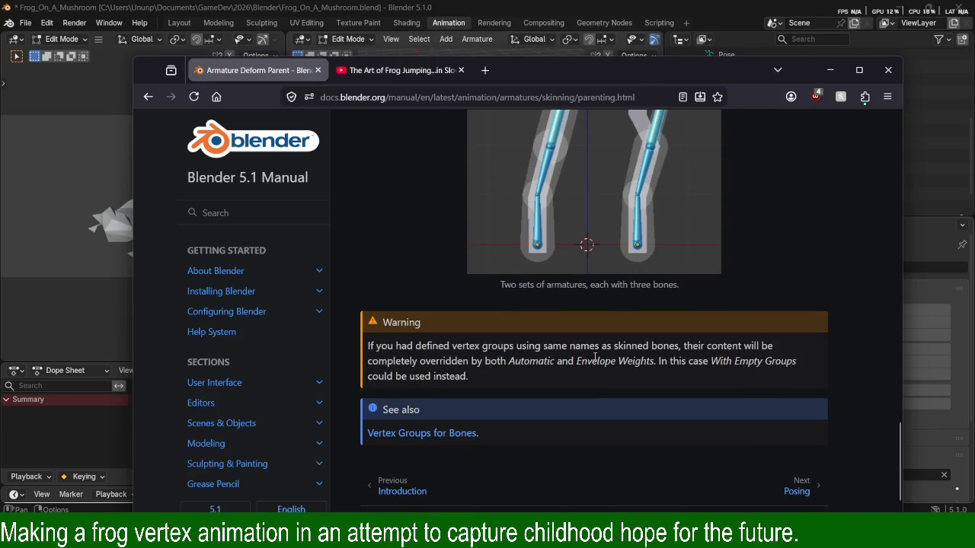
scroll(594, 356, down, 2)
click(396, 440)
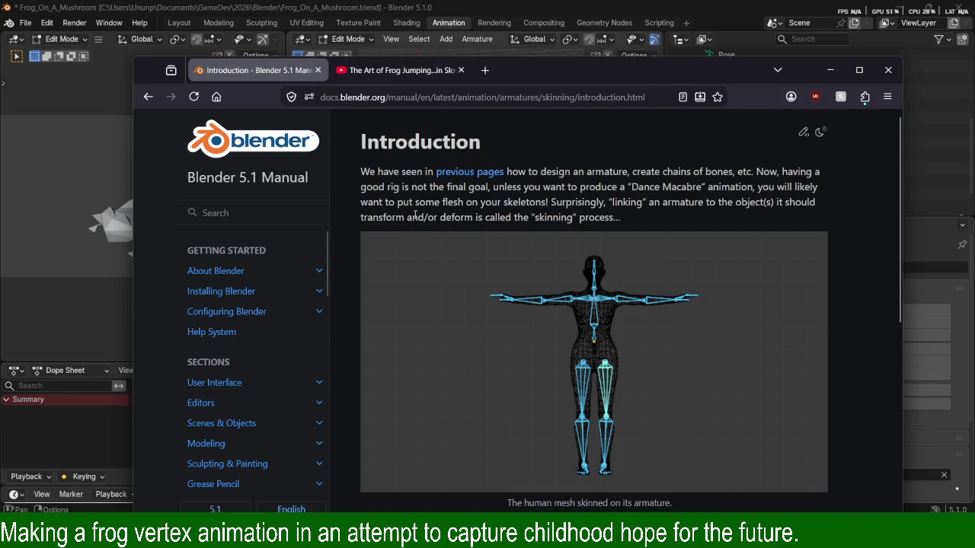
Open the Parent/Constrain Objects to Bones link as a background Parenting Objects tab and switch to it.
scroll(601, 234, down, 5)
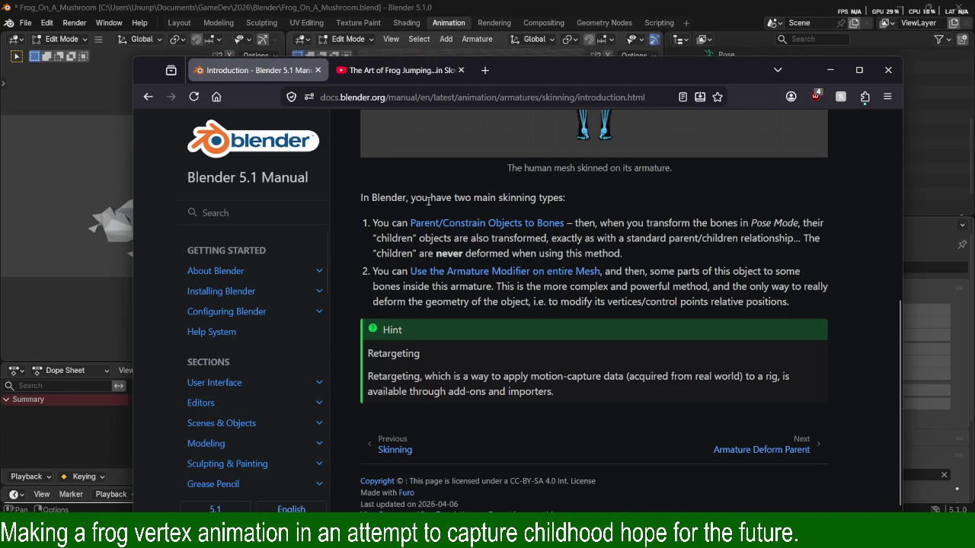
drag(430, 198, 495, 198)
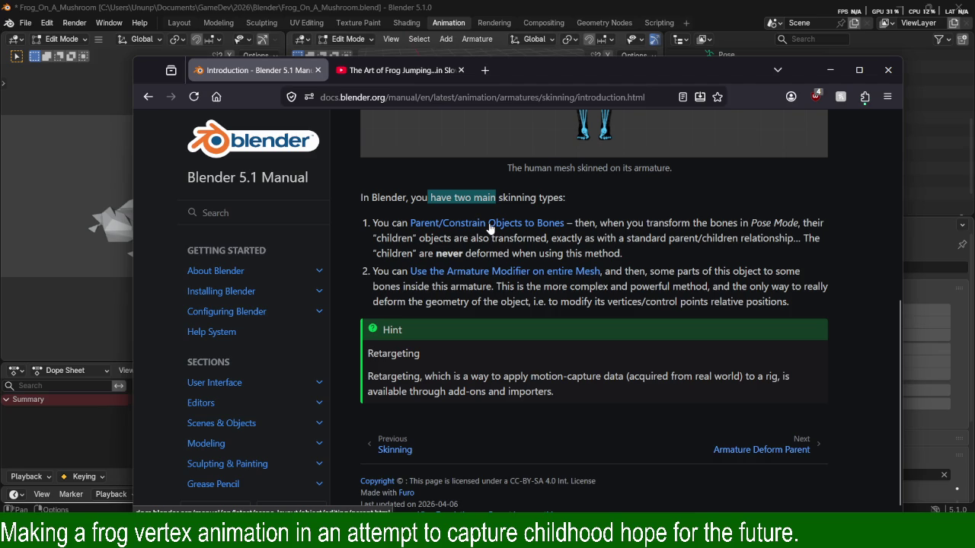
middle_click(490, 223)
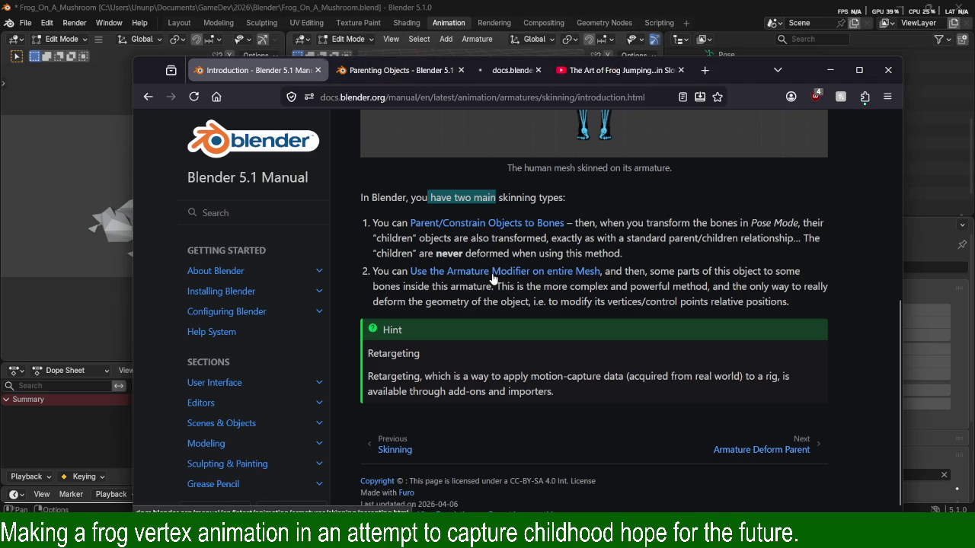
click(392, 71)
Highlight the opening watch example and the complex-object parenting sentence on the Parenting Objects page.
drag(361, 171, 566, 175)
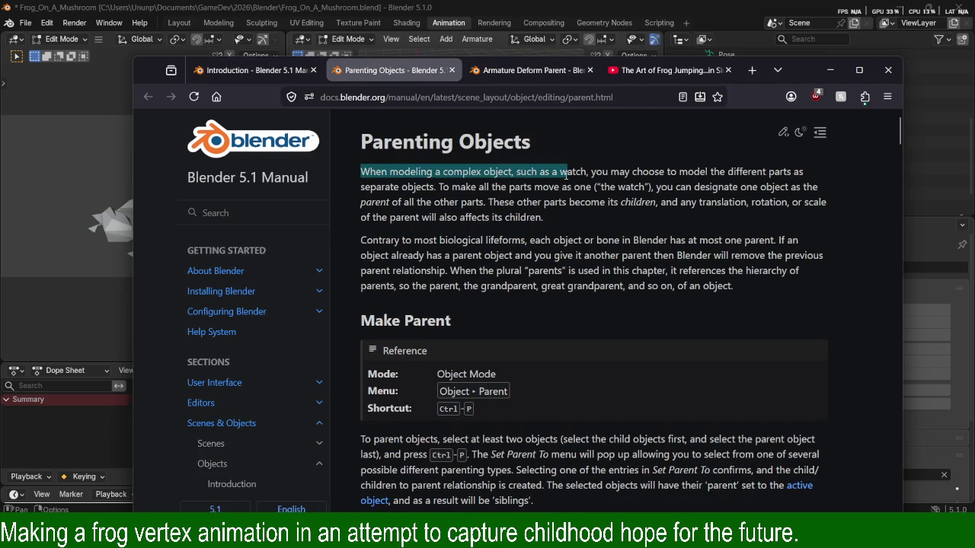
mouse_move(361, 171)
mouse_down()
mouse_move(574, 185)
mouse_move(600, 177)
mouse_up()
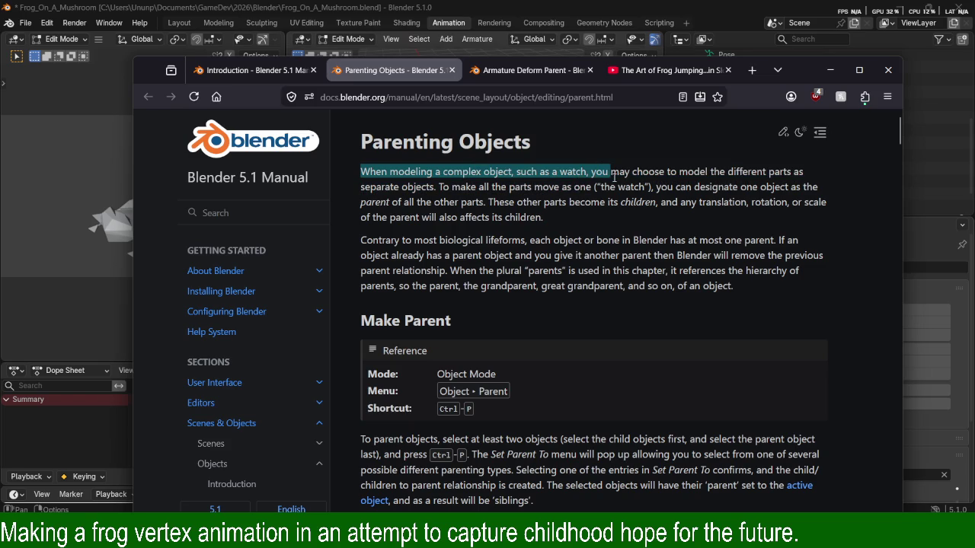
click(650, 176)
mouse_move(601, 172)
mouse_down()
mouse_move(689, 174)
mouse_move(599, 188)
mouse_up()
mouse_move(434, 174)
mouse_down()
mouse_move(517, 200)
mouse_move(544, 187)
mouse_move(792, 189)
mouse_up()
click(634, 188)
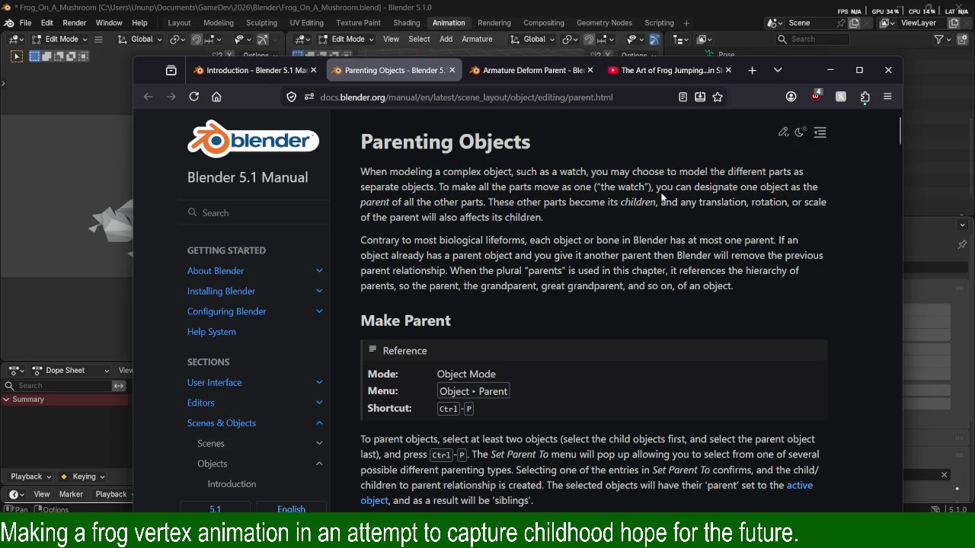
click(792, 189)
mouse_move(412, 202)
mouse_down()
mouse_move(817, 204)
mouse_move(410, 216)
mouse_move(543, 221)
mouse_up()
Highlight that the parent also affects its children, and the start of the Contrary sentence.
click(543, 221)
drag(417, 217, 543, 220)
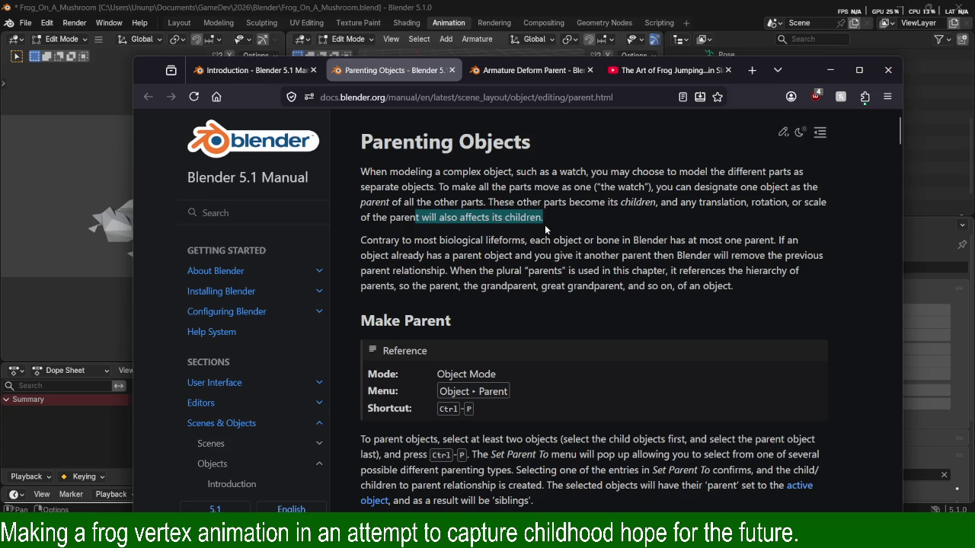
click(544, 224)
drag(541, 219, 420, 221)
drag(360, 240, 459, 239)
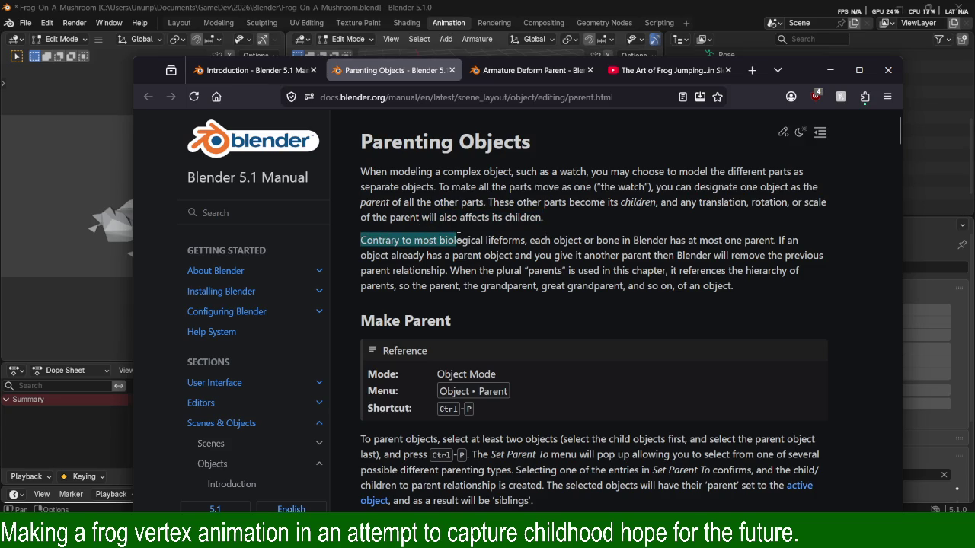
click(363, 236)
drag(362, 237, 459, 237)
click(458, 237)
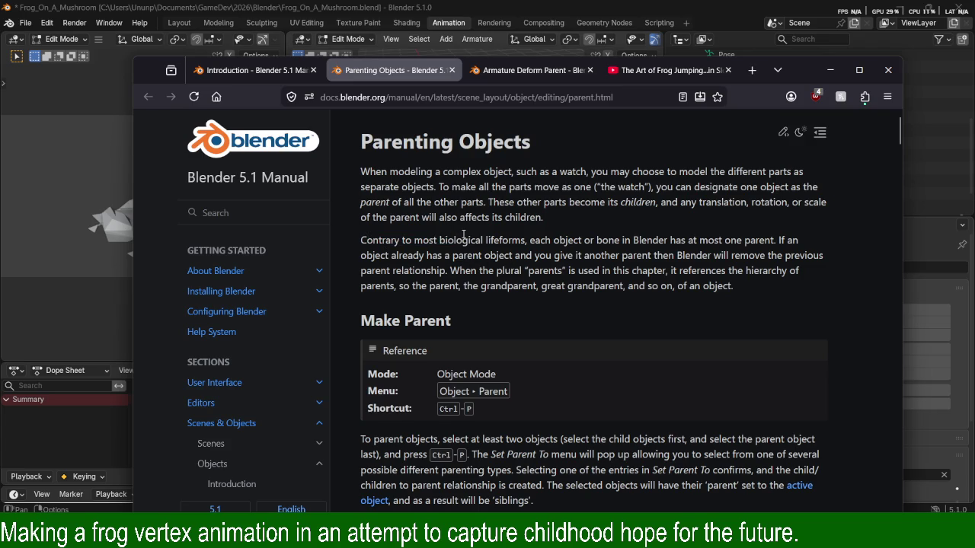
Highlight that each object or bone has one parent, and the sentence about replacing a parent.
mouse_move(541, 239)
mouse_down()
mouse_move(647, 237)
mouse_move(745, 256)
mouse_move(756, 240)
mouse_up()
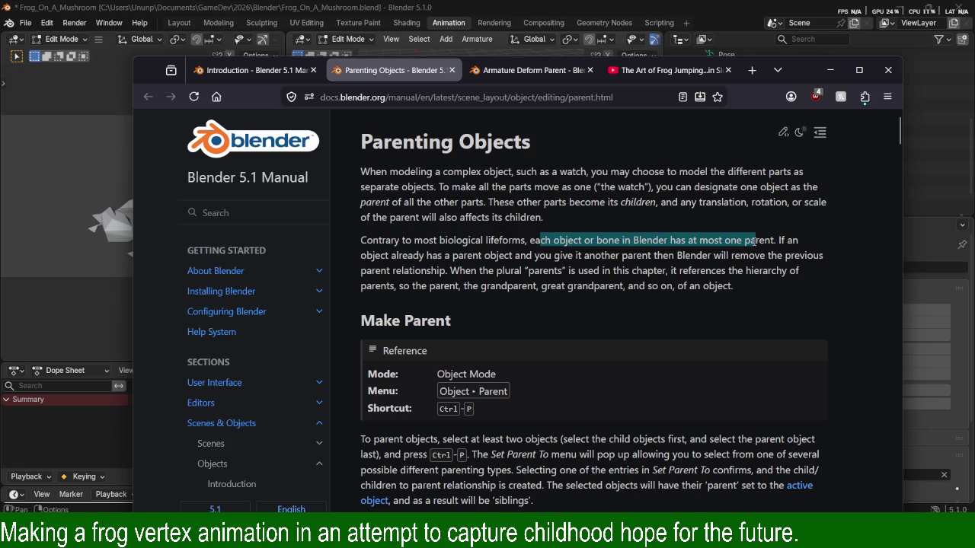
mouse_move(756, 240)
mouse_down()
mouse_move(775, 240)
mouse_move(327, 242)
mouse_move(655, 253)
mouse_move(777, 240)
mouse_move(335, 217)
mouse_move(779, 240)
mouse_move(274, 237)
mouse_up()
click(775, 240)
click(364, 240)
click(782, 240)
click(623, 255)
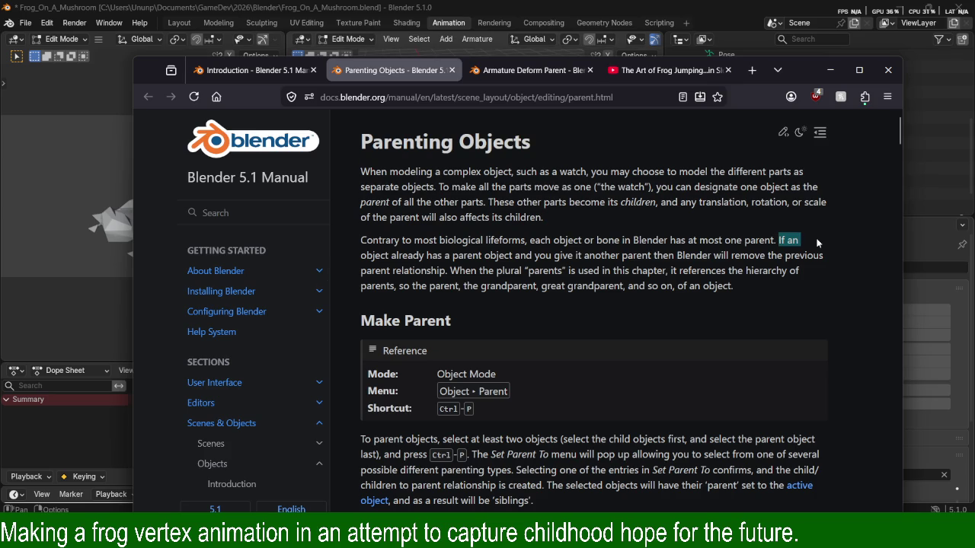
drag(818, 242, 768, 255)
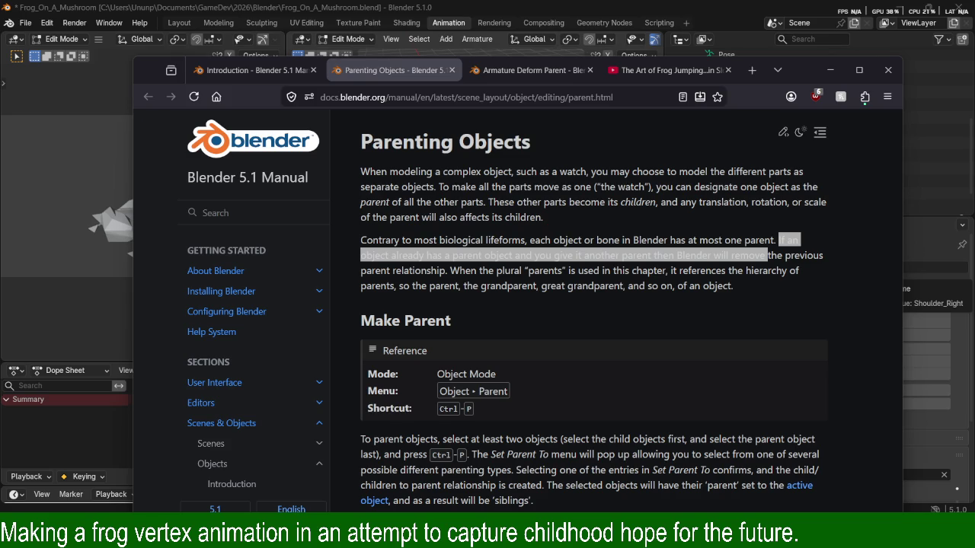
mouse_move(974, 152)
mouse_down()
mouse_move(813, 144)
mouse_move(974, 165)
mouse_up()
Switch window focus with Alt+Tab, then highlight the watch explanation in the Parenting Objects introduction.
key(alt+Tab)
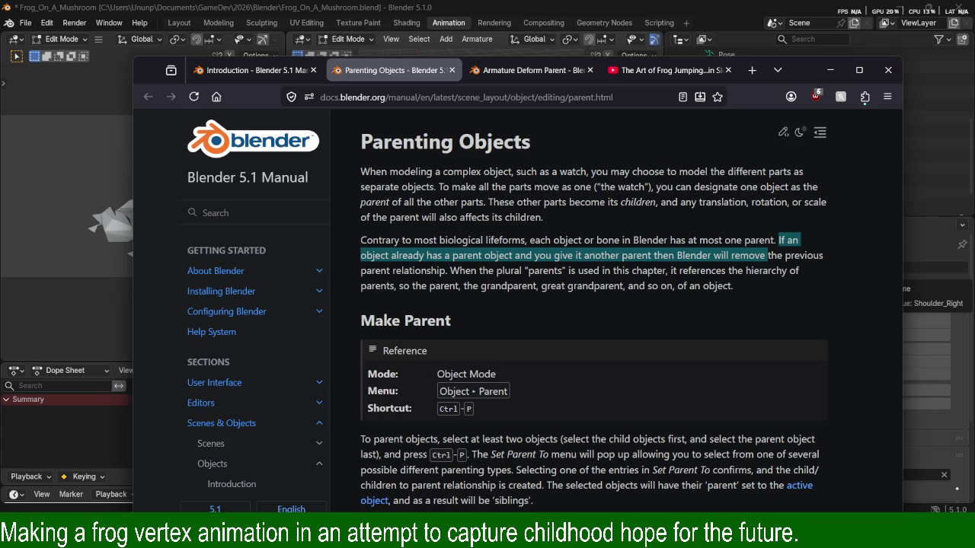
key(alt+Tab)
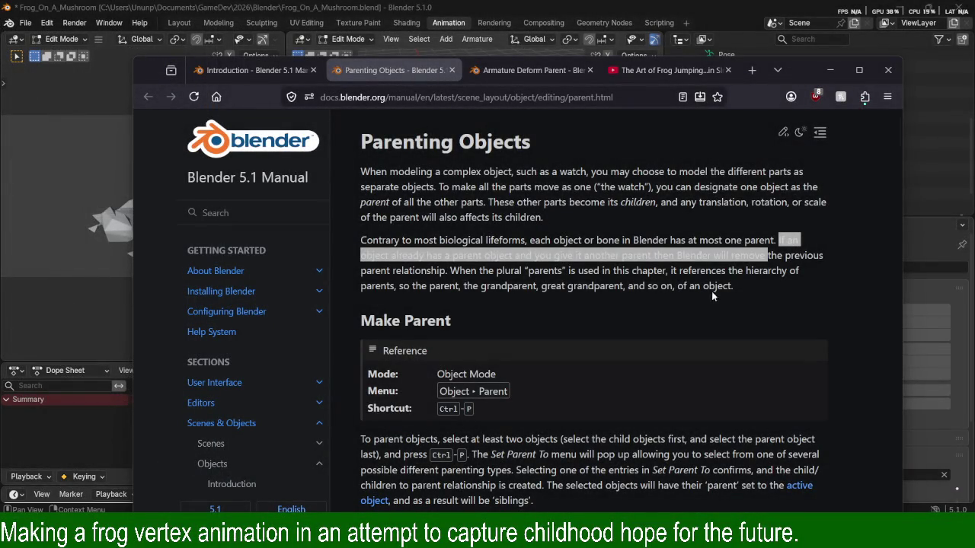
drag(534, 186, 569, 203)
click(777, 70)
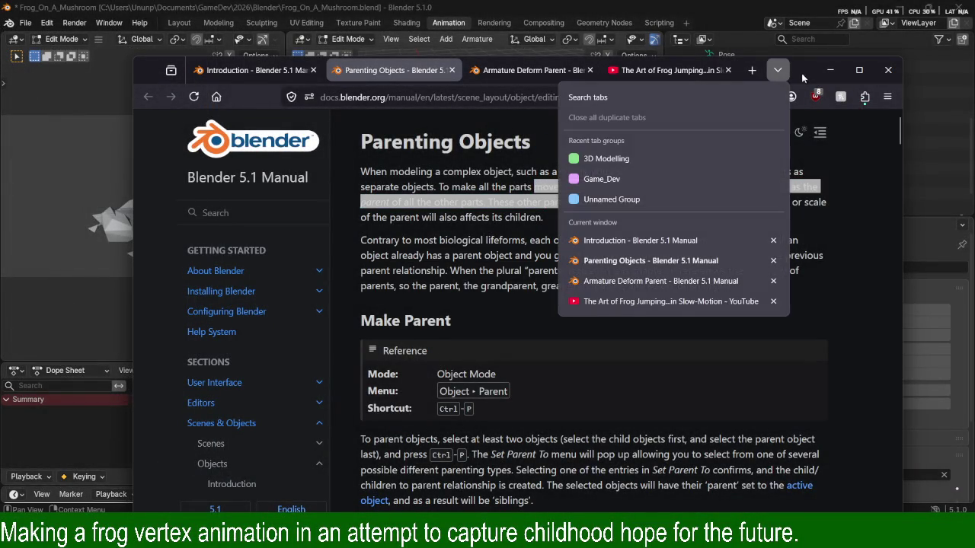
mouse_move(790, 71)
mouse_down()
mouse_move(763, 61)
mouse_move(775, 53)
mouse_up()
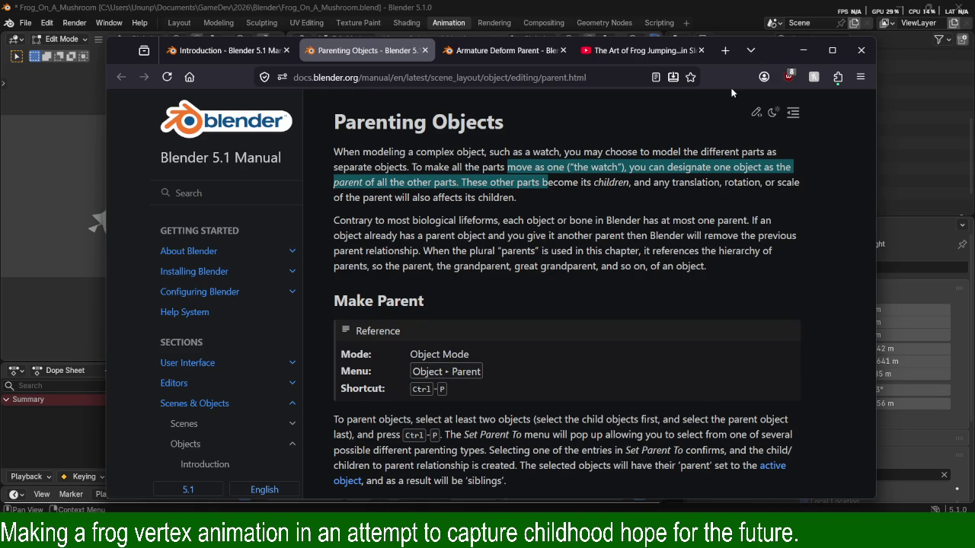
mouse_move(418, 122)
drag(615, 150, 644, 150)
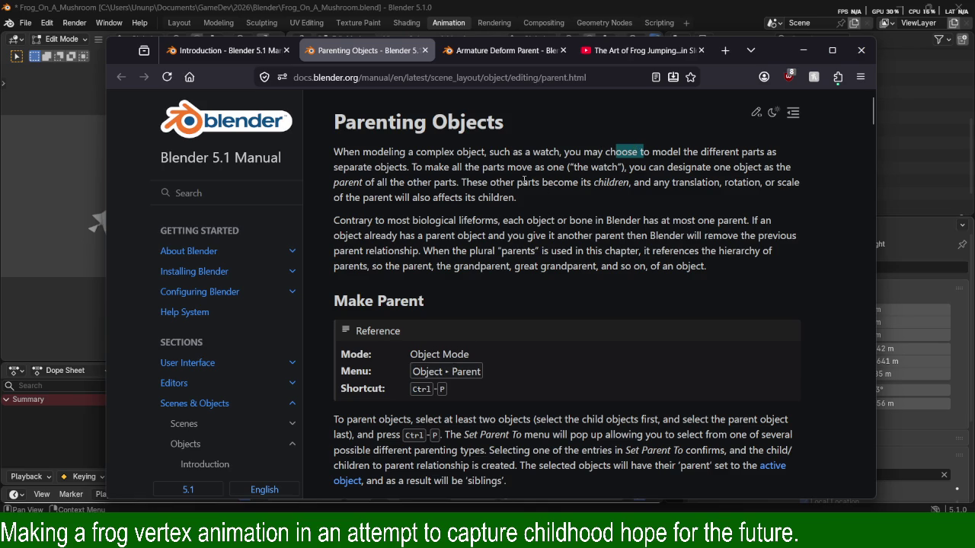
drag(499, 154, 536, 182)
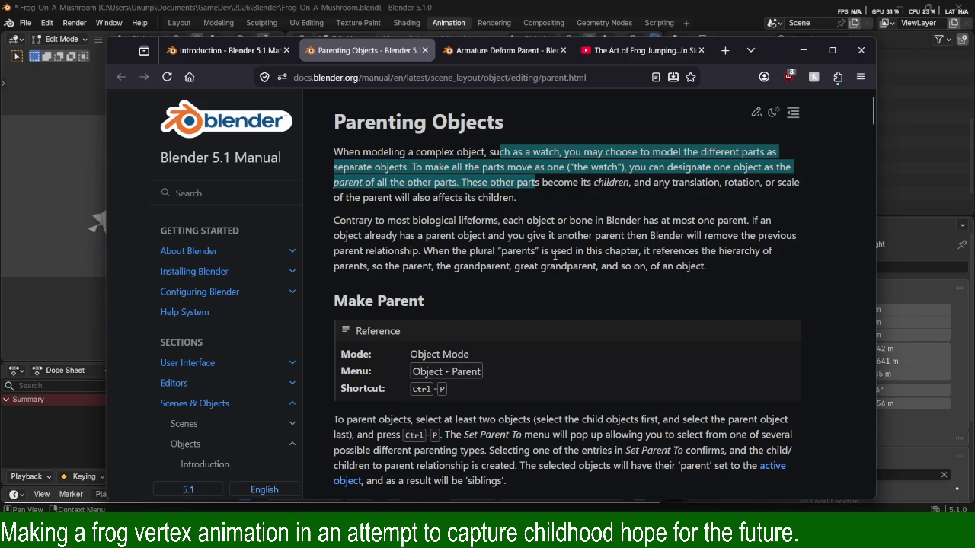
drag(591, 219, 615, 223)
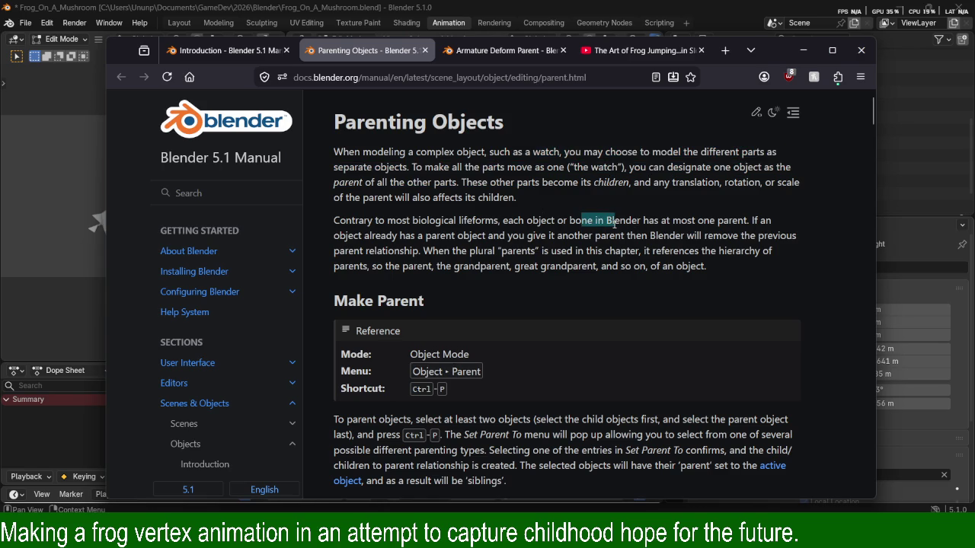